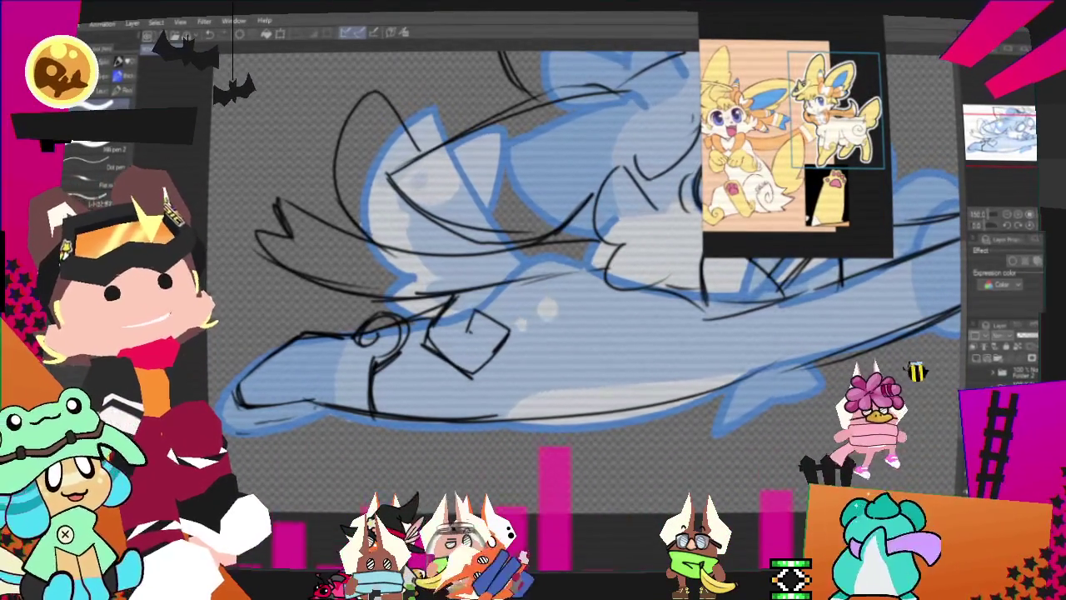
- Zoom in and pan to the creature's face to review the sketch, then zoom back out
scroll(533, 275, up, 3)
scroll(533, 275, up, 2)
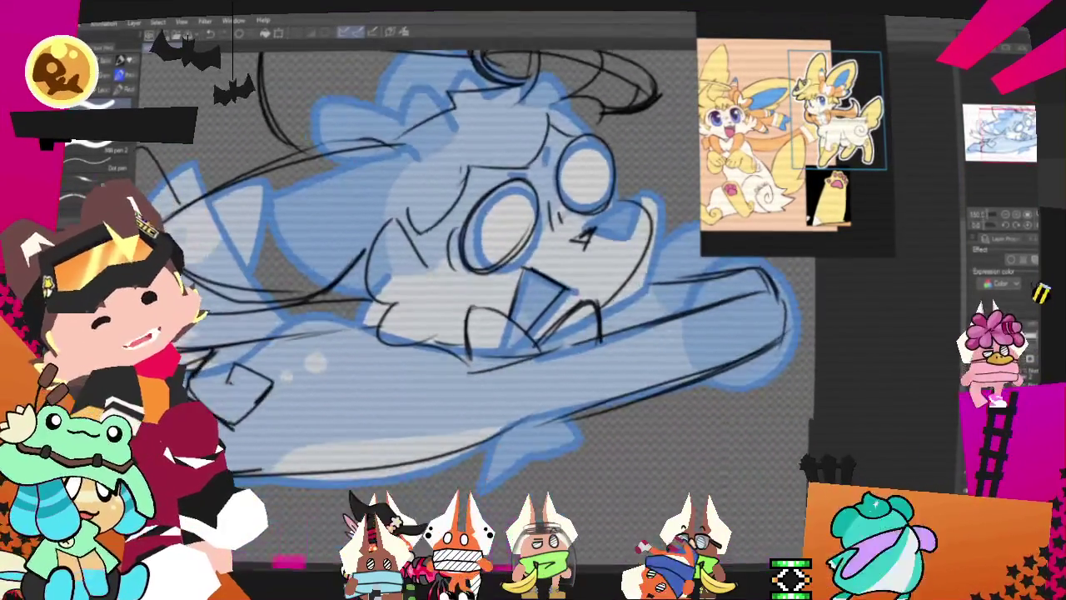
scroll(533, 274, up, 2)
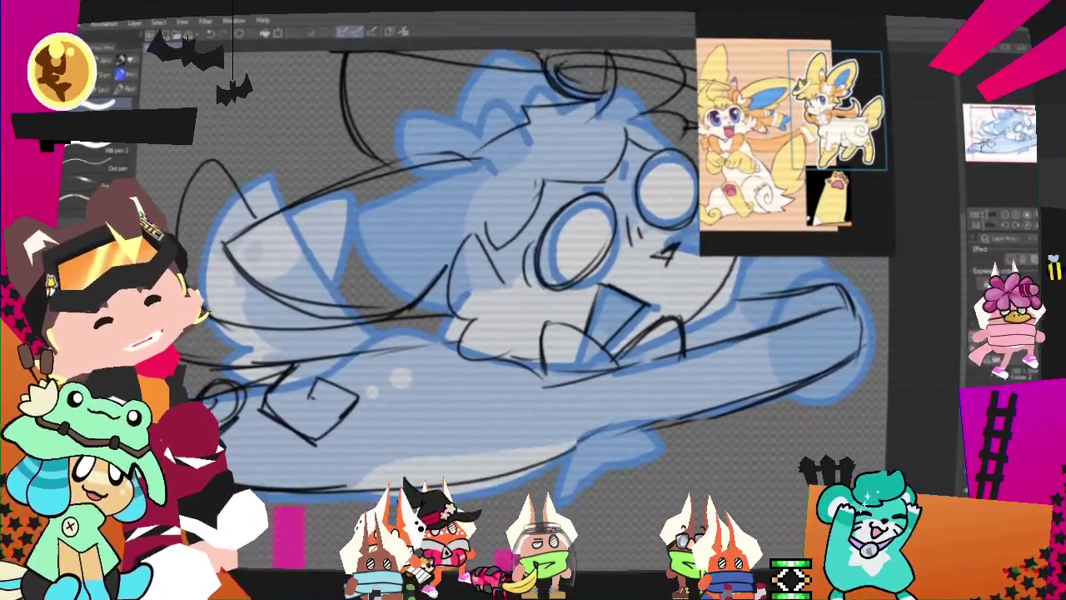
drag(533, 274, 508, 258)
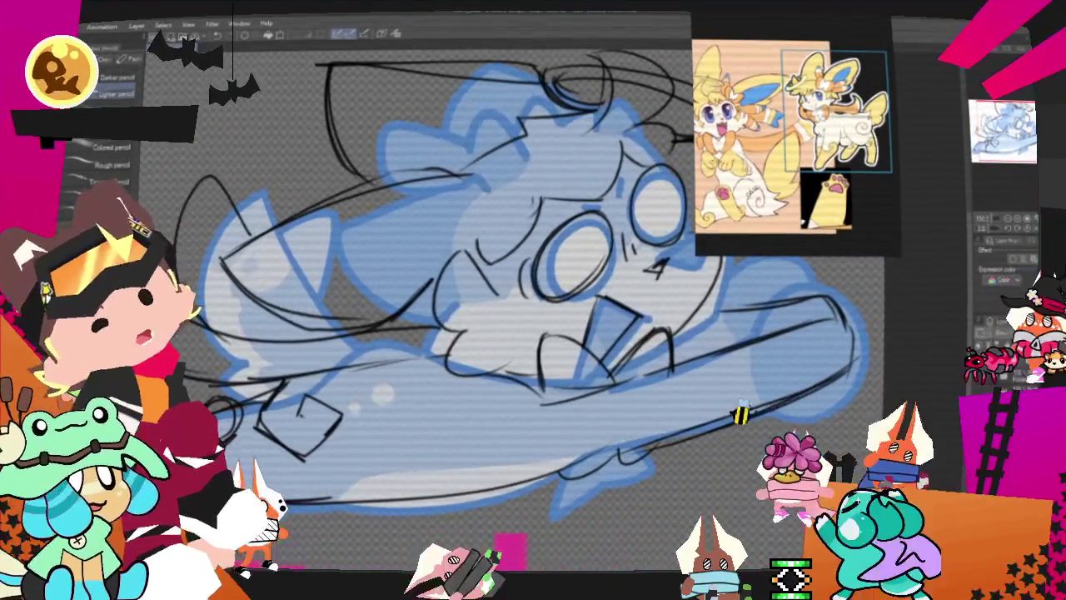
scroll(1010, 186, down, 3)
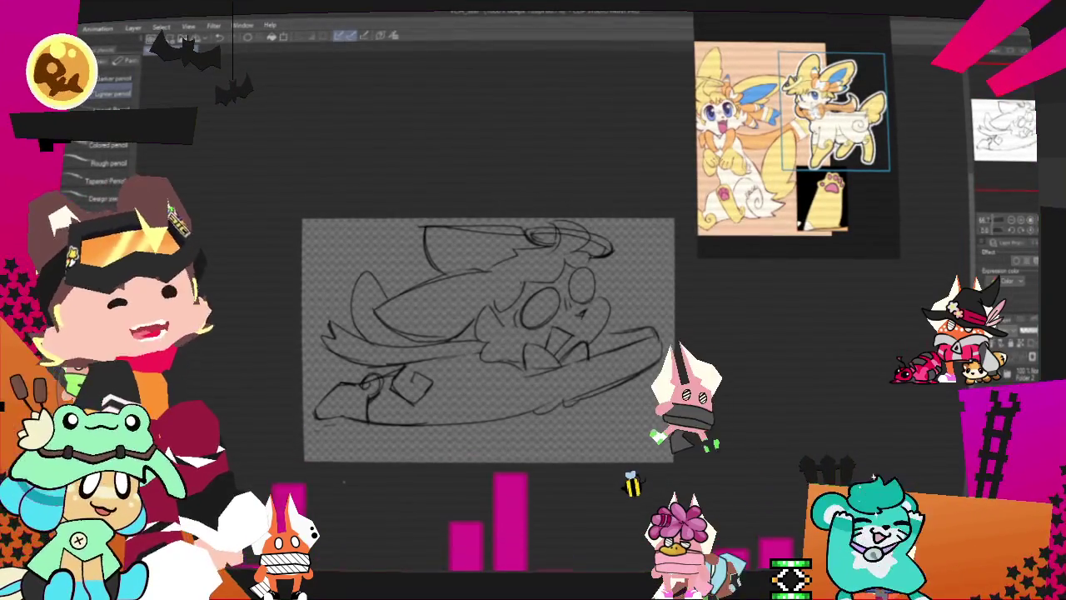
- Lasso the small diamond on the creature's side and scale it down slightly
key(m)
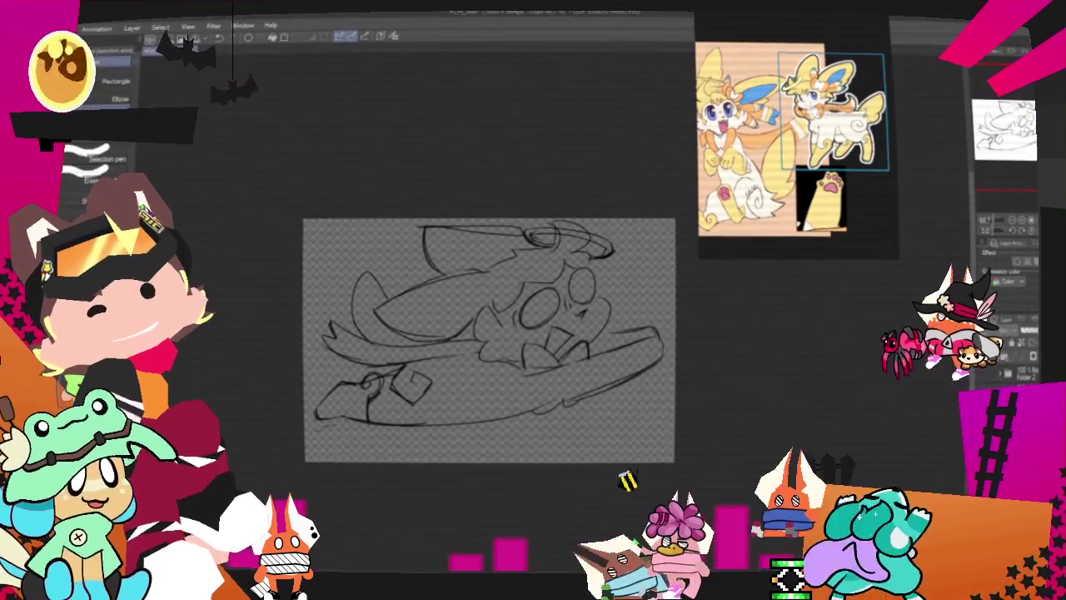
mouse_move(433, 408)
mouse_down()
mouse_move(410, 359)
mouse_move(429, 392)
mouse_up()
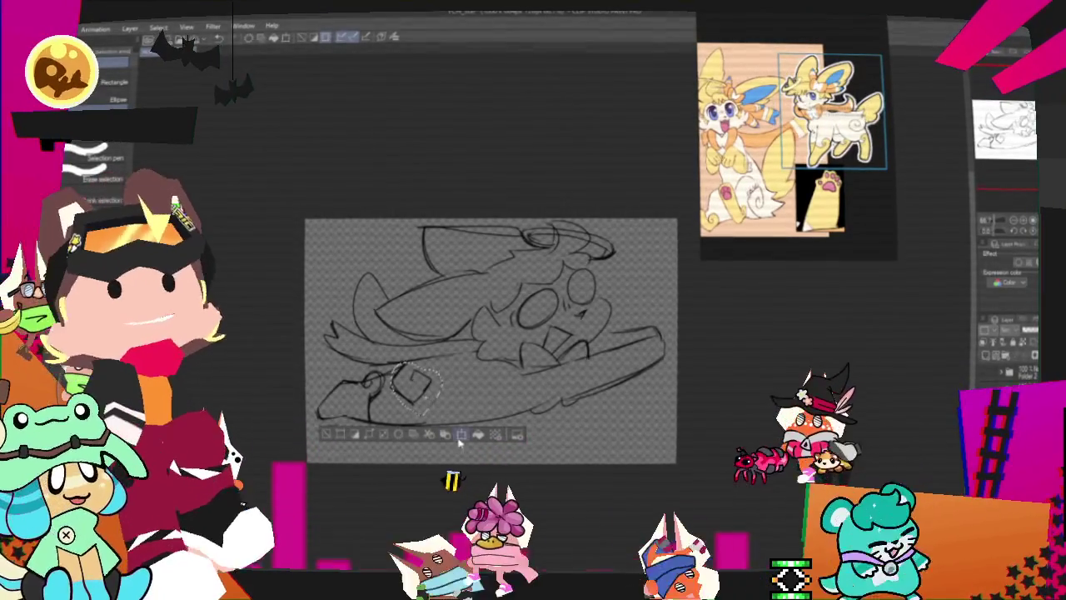
key(ctrl+t)
drag(441, 410, 438, 402)
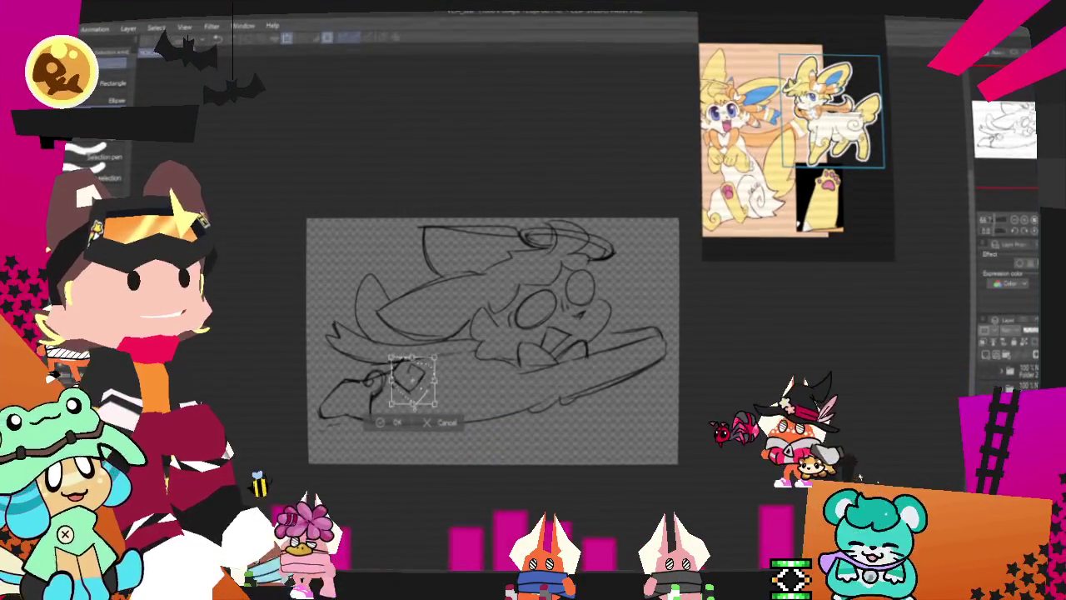
key(Return)
key(ctrl+d)
key(p)
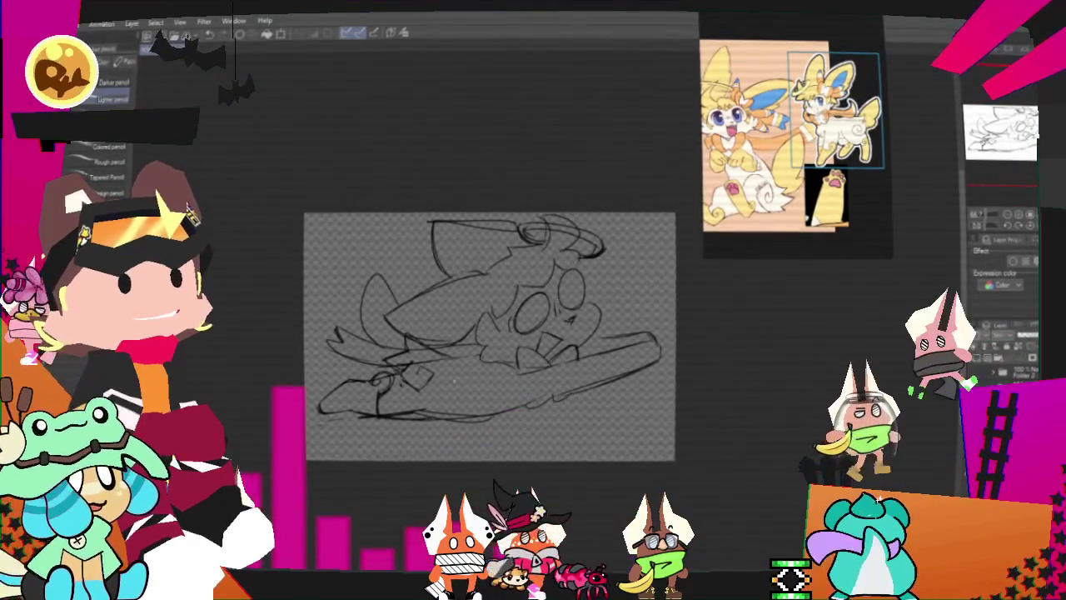
key(p)
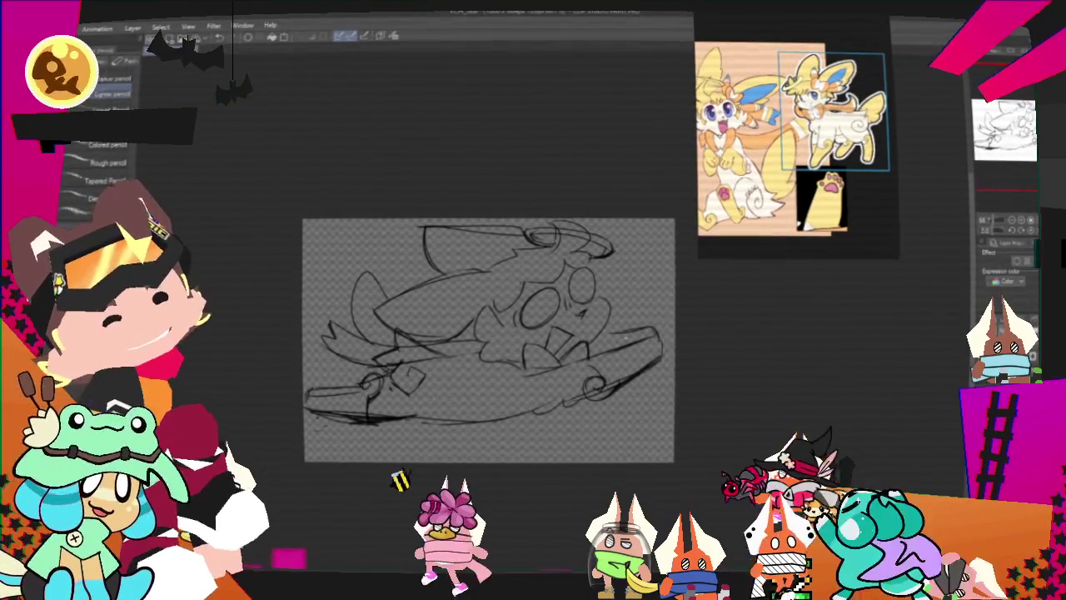
- Zoom in, pan and rotate the view, then lasso-select the left side of the sketch
scroll(489, 339, up, 3)
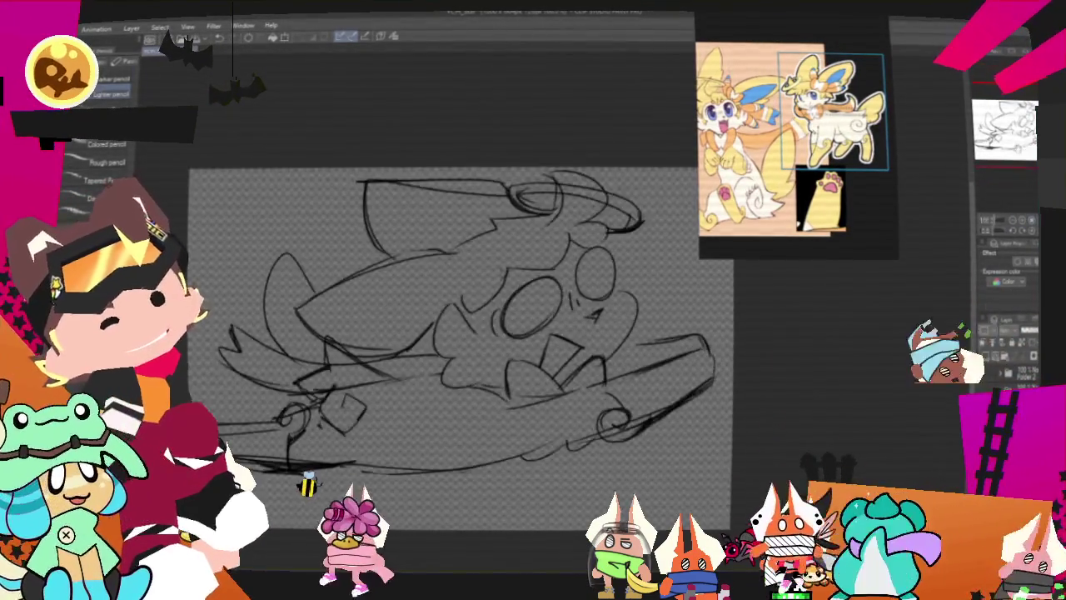
scroll(426, 333, up, 1)
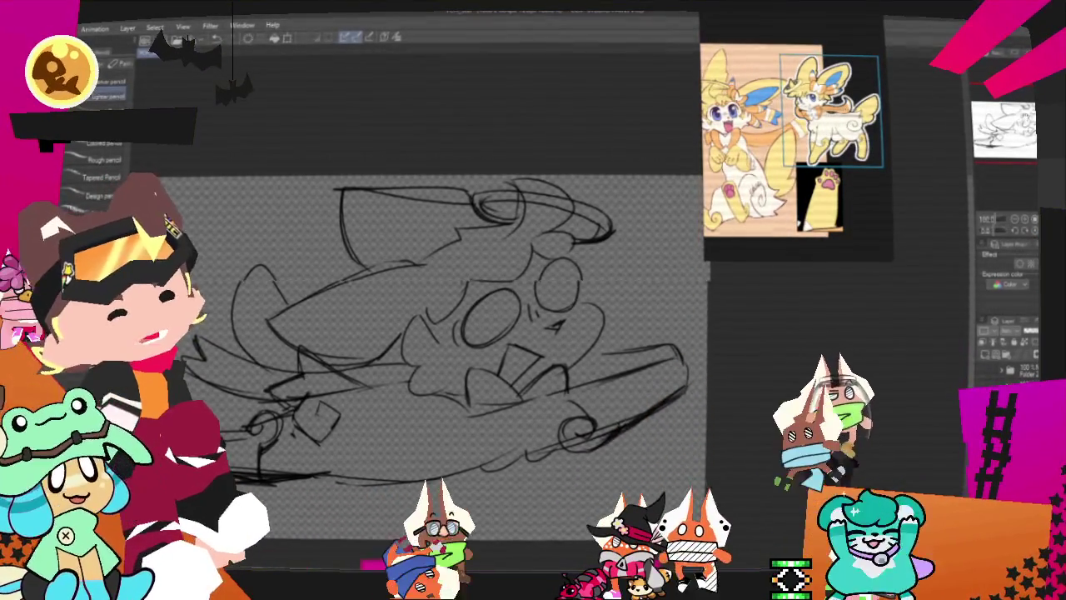
drag(429, 350, 566, 317)
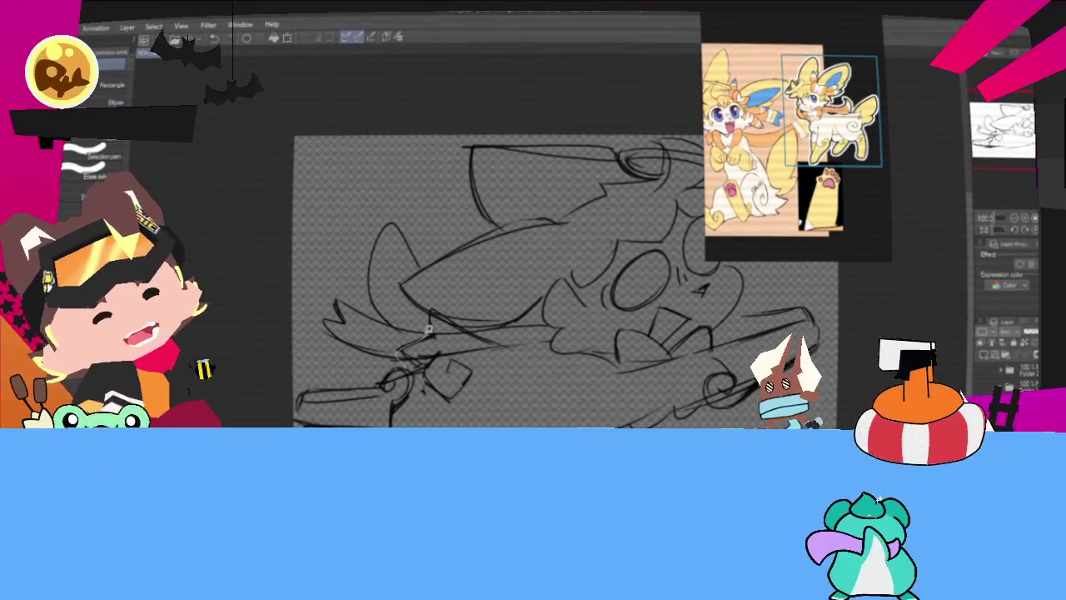
drag(397, 350, 404, 333)
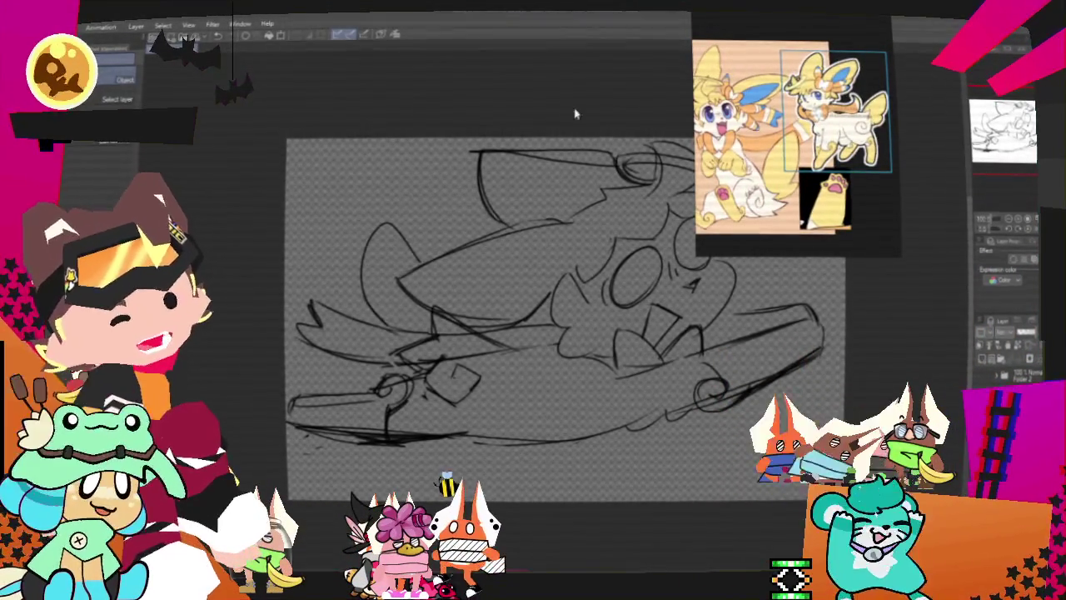
scroll(550, 445, down, 1)
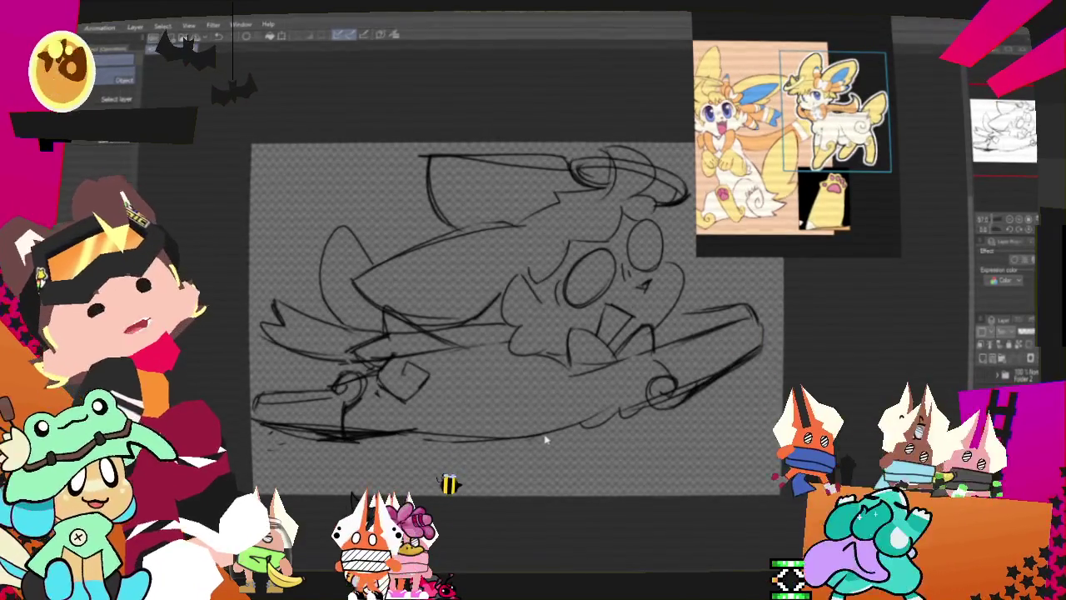
- Lasso the board's left tip and rotate and reposition it with a transform
key(m)
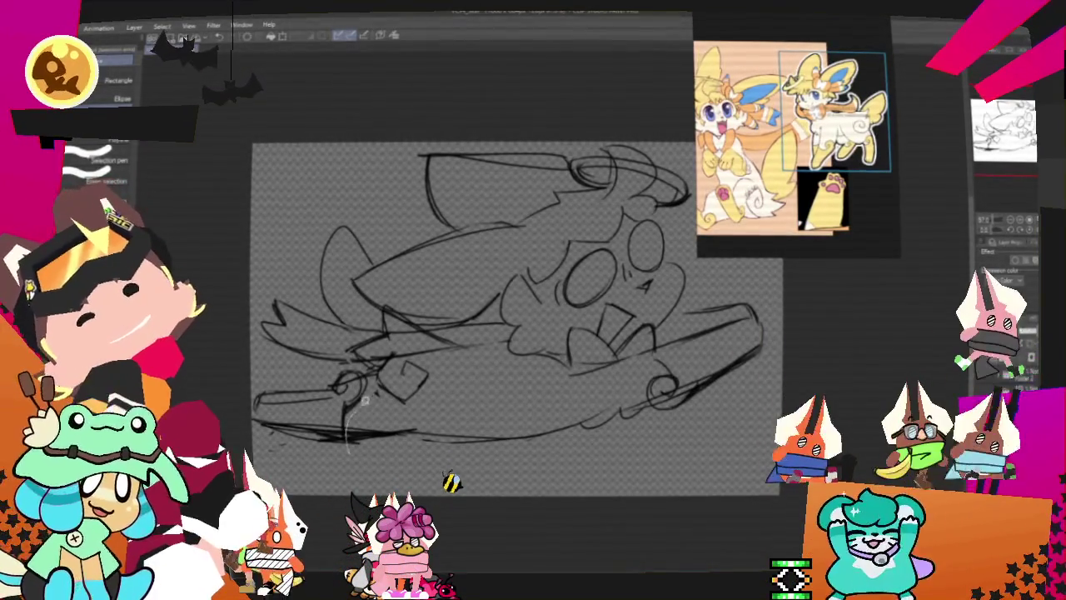
drag(351, 448, 343, 450)
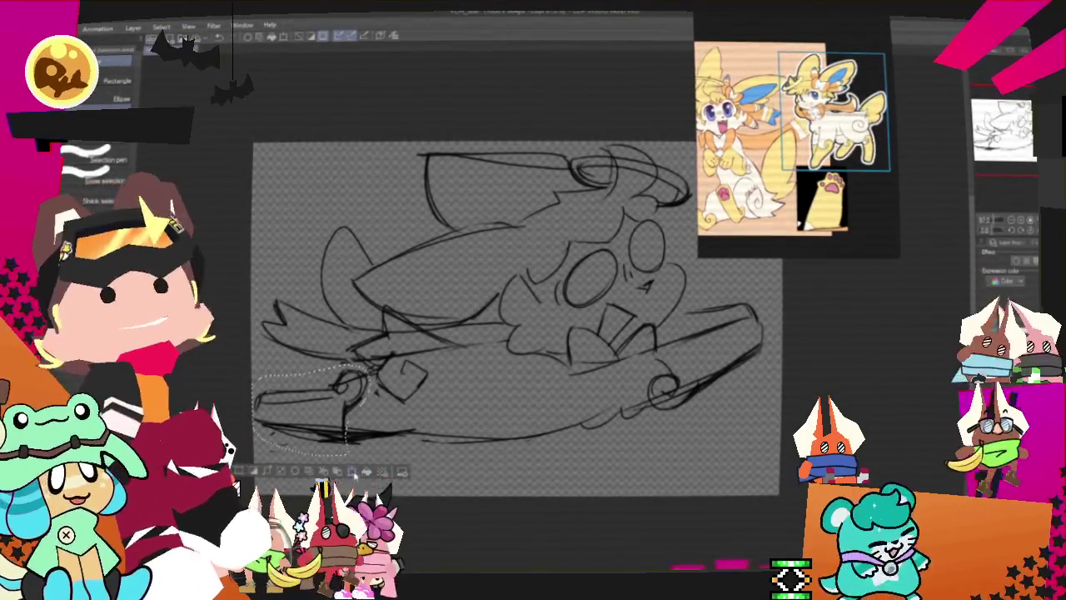
key(ctrl+t)
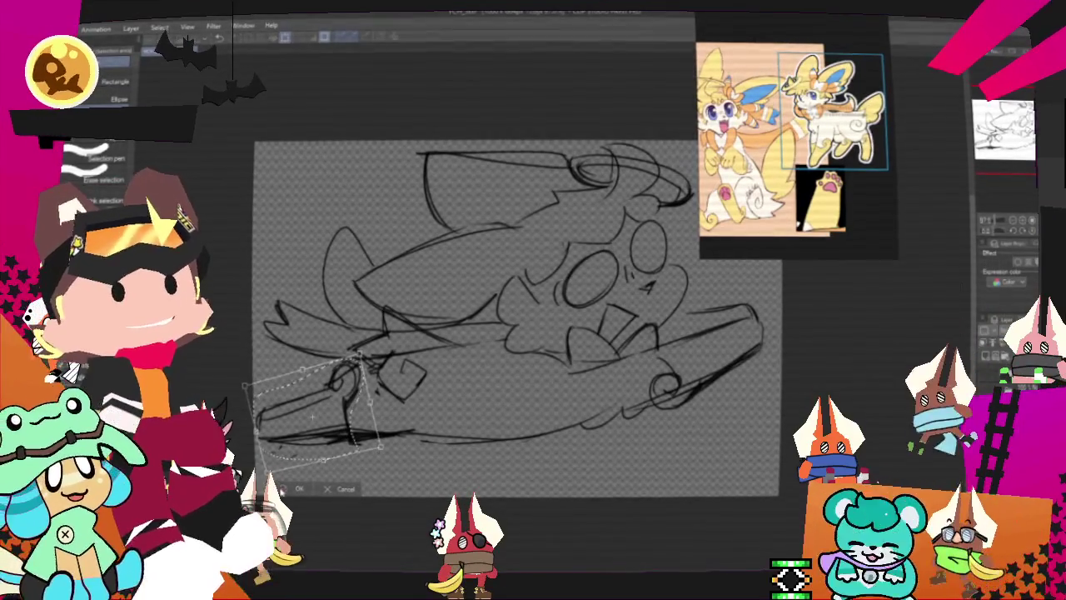
key(Return)
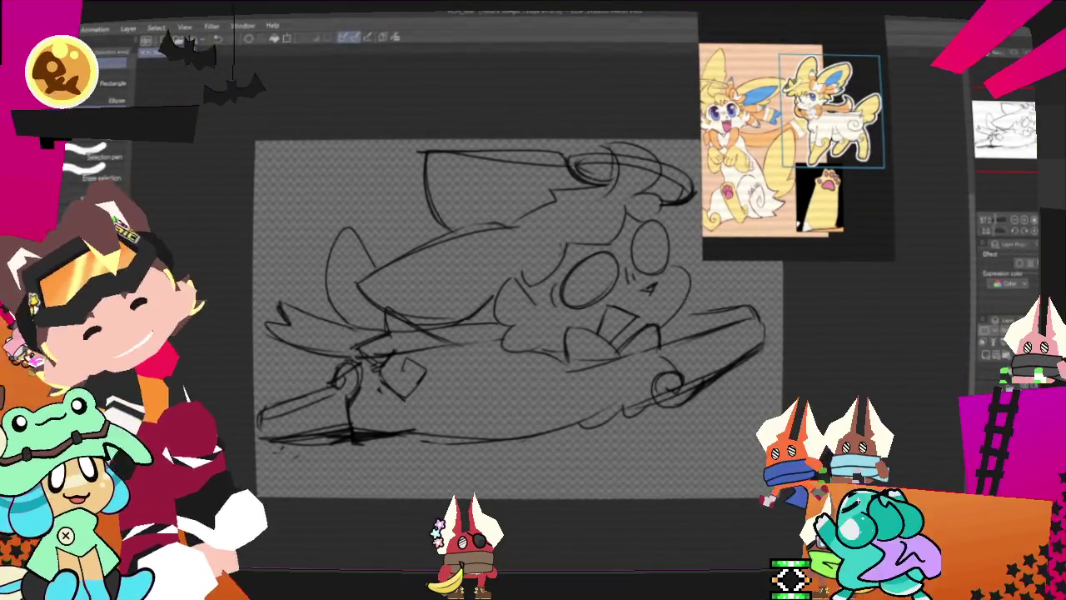
- Tint the sketch layer's lines blue and zoom in on the creature's face
click(990, 254)
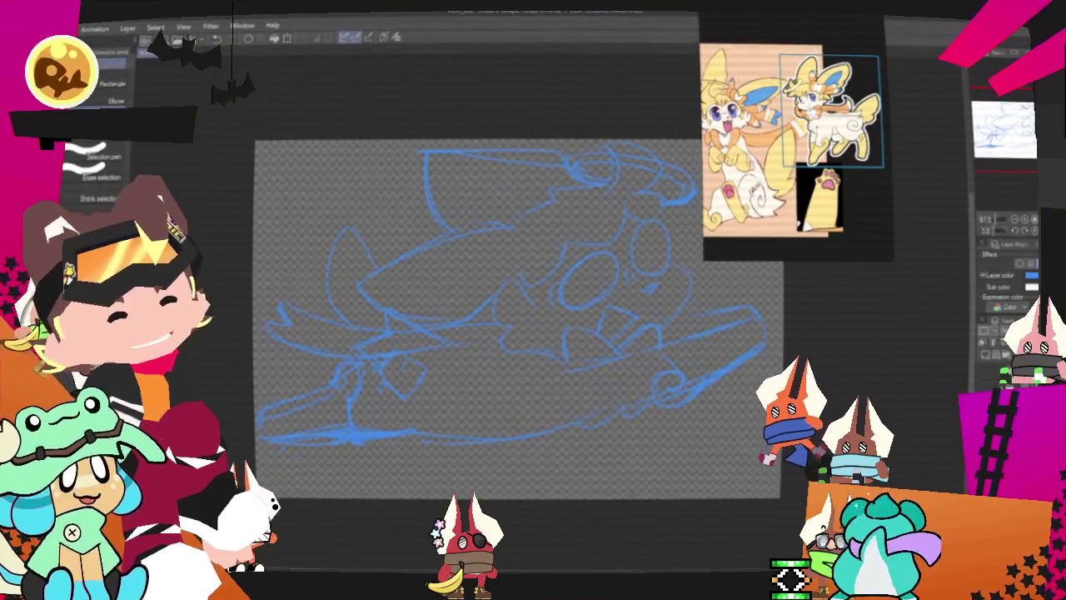
drag(516, 317, 441, 319)
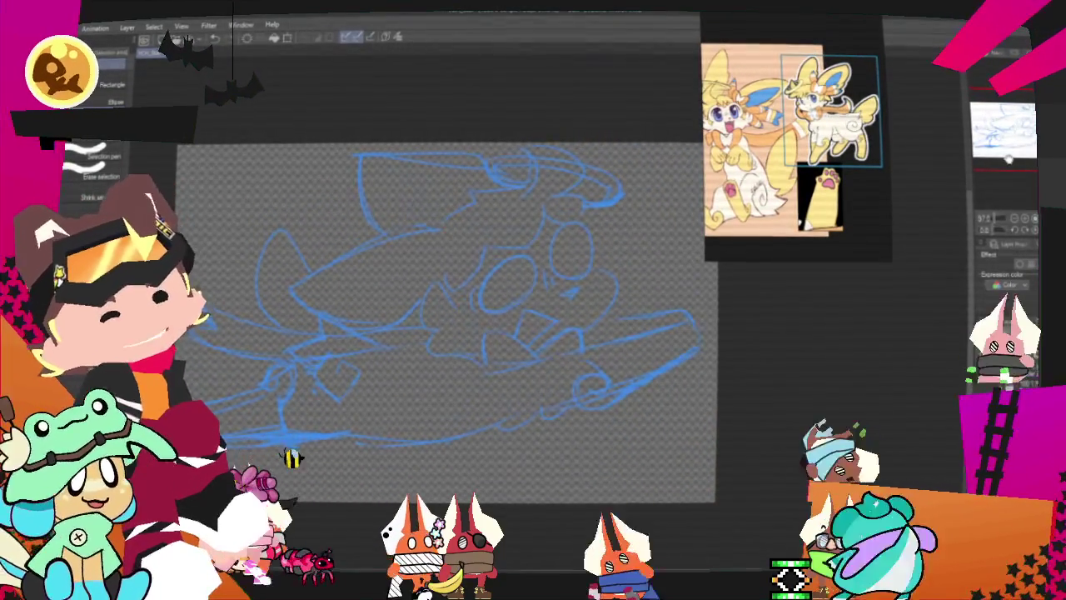
key(p)
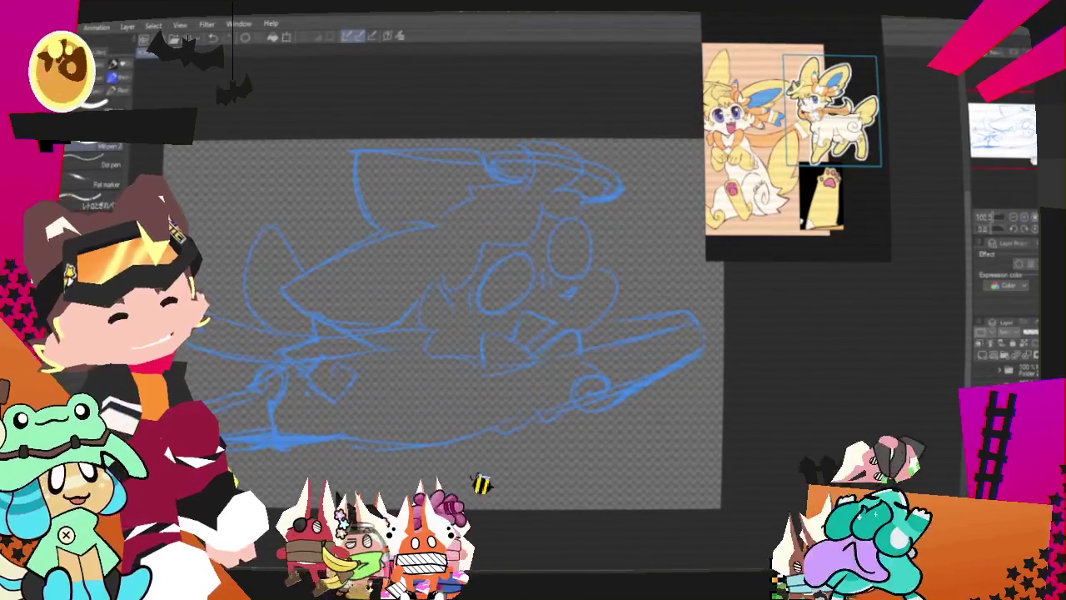
drag(1033, 224, 1032, 166)
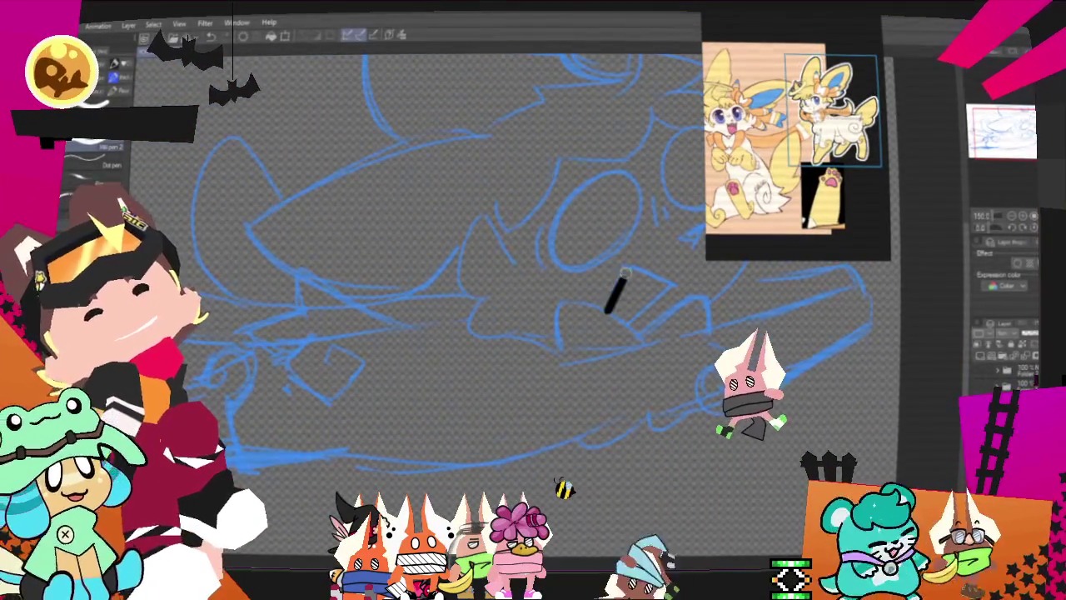
- Ink a short mouth line and the paw's left and arched right strokes
mouse_move(621, 262)
mouse_down()
mouse_move(671, 285)
mouse_move(609, 316)
mouse_up()
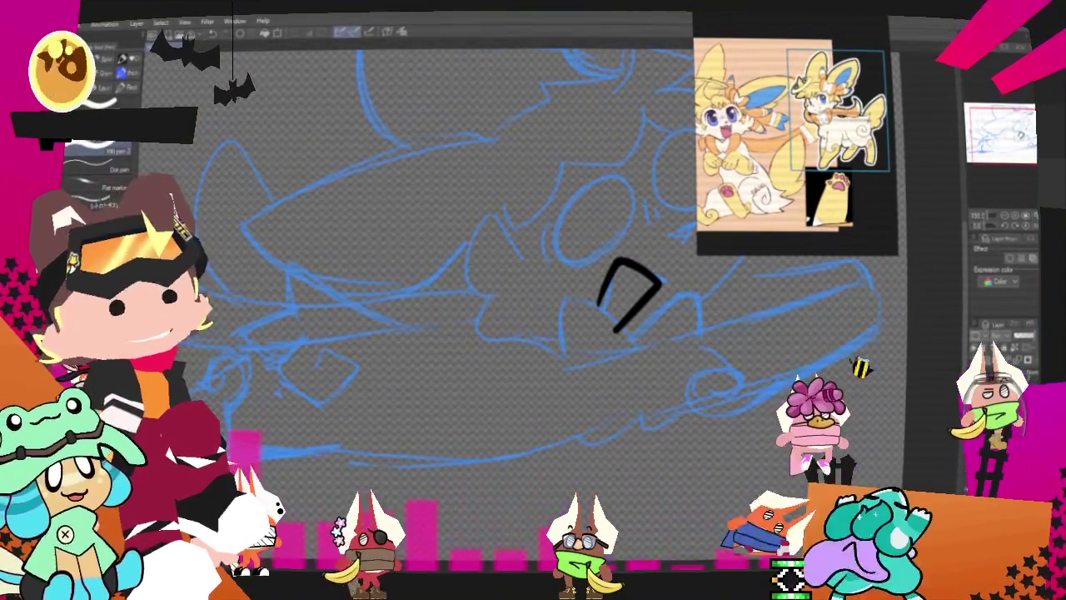
drag(628, 296, 575, 309)
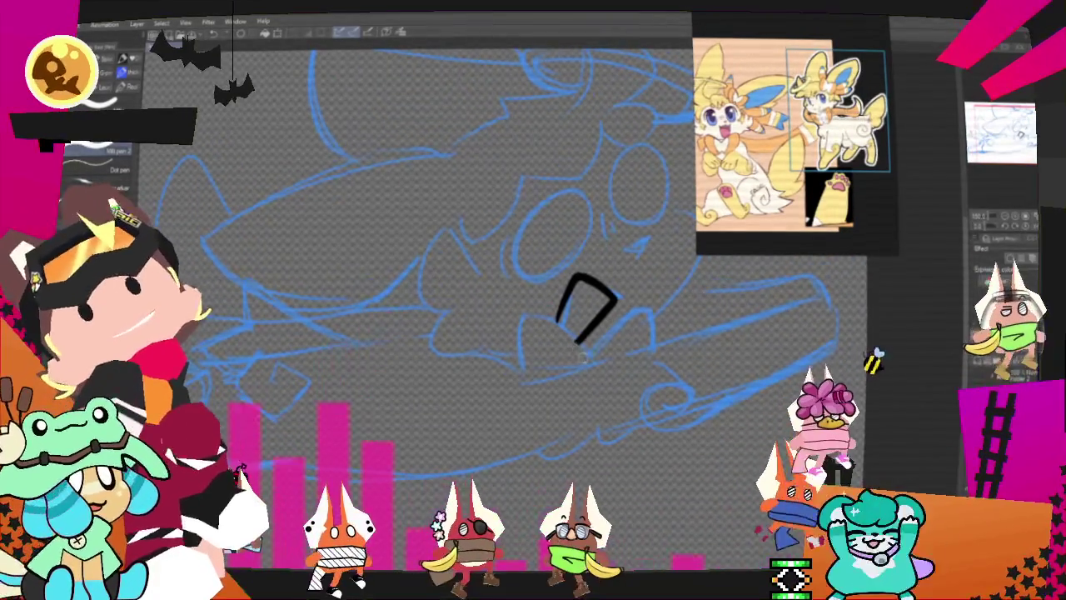
mouse_move(537, 287)
mouse_down()
mouse_move(520, 375)
mouse_move(571, 310)
mouse_up()
key(ctrl+z)
key(ctrl+z)
drag(527, 379, 575, 310)
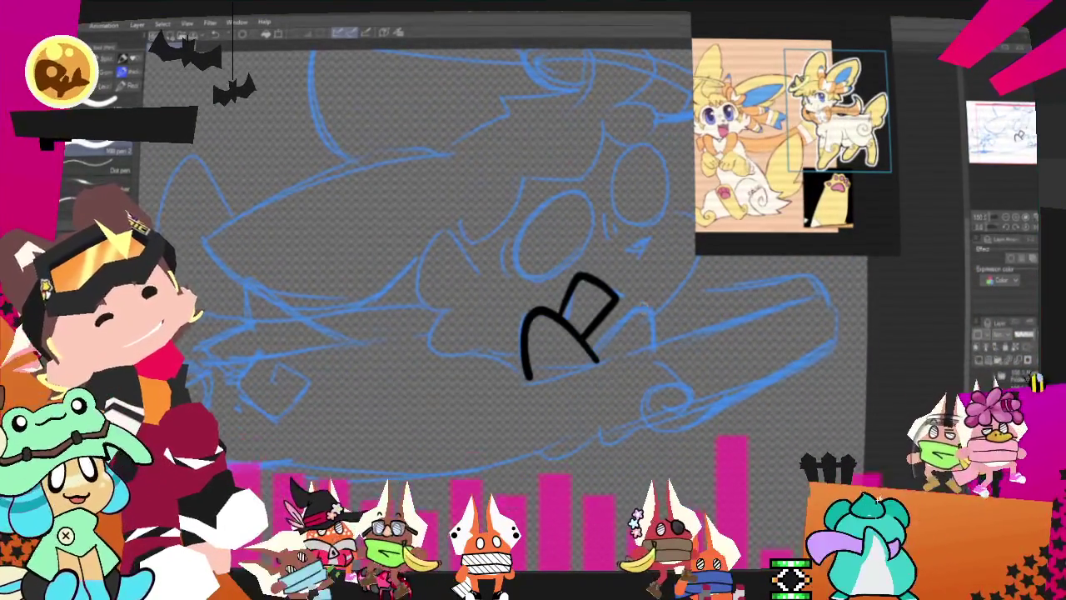
drag(590, 348, 654, 351)
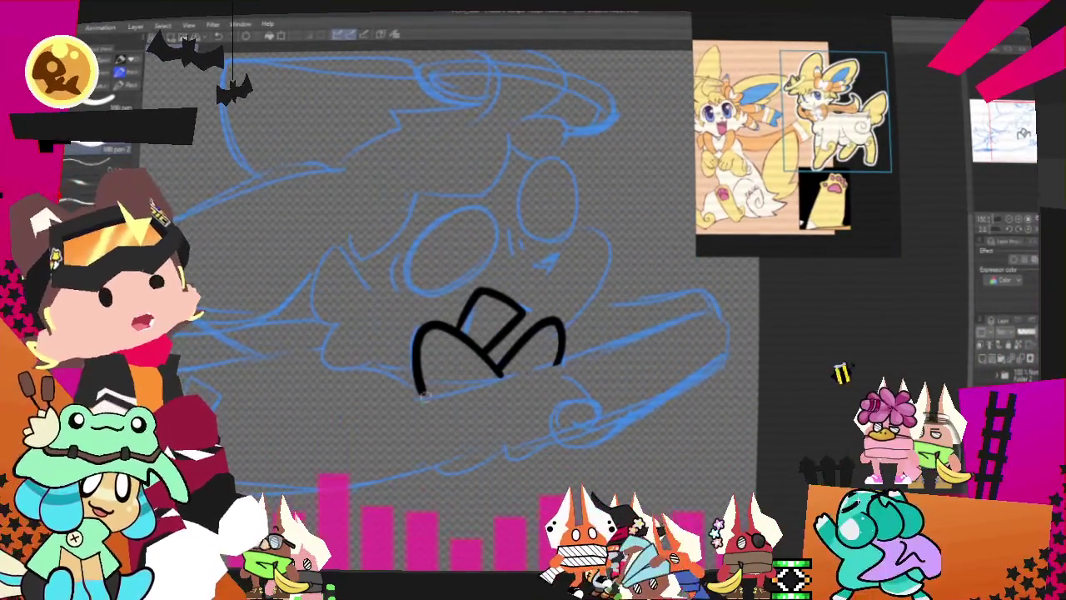
- Redraw the long board outline under the paws, ending in a curl
key(ctrl+z)
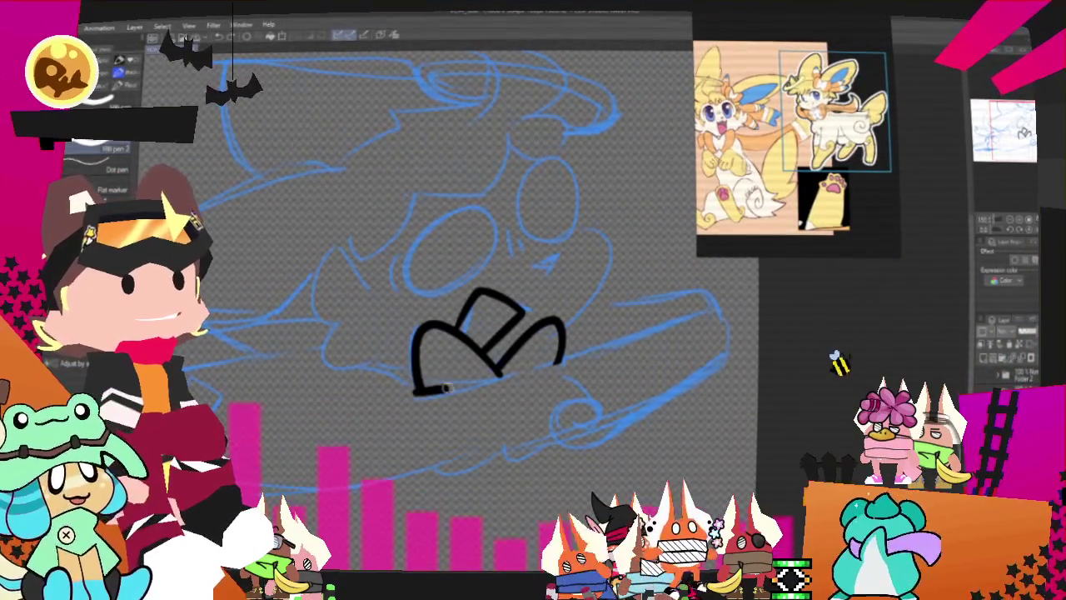
key(ctrl+z)
mouse_move(421, 396)
mouse_down()
mouse_move(702, 305)
mouse_move(625, 421)
mouse_up()
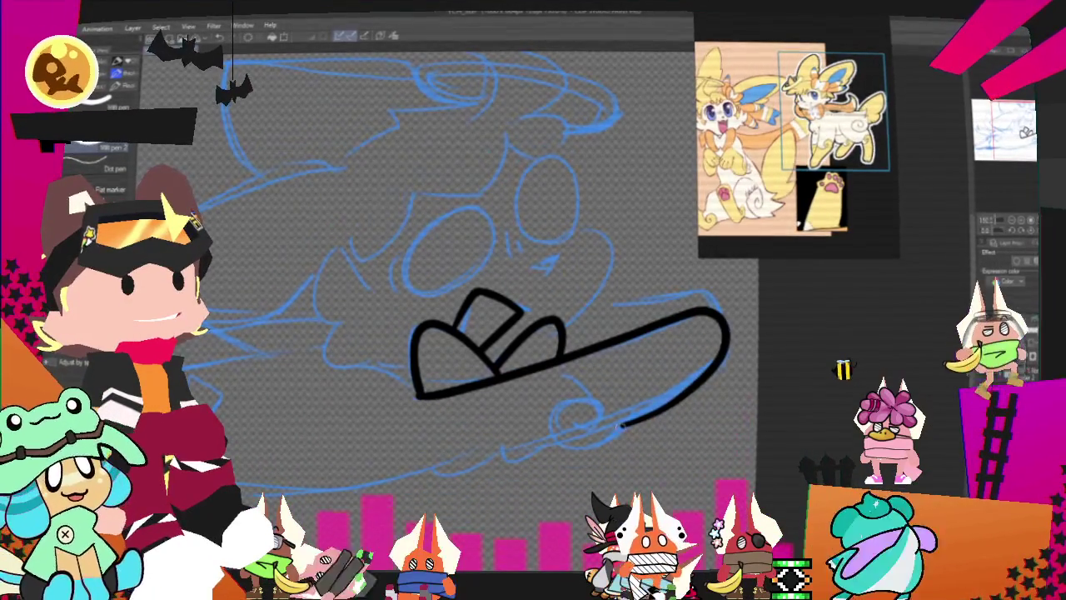
key(ctrl+z)
drag(602, 406, 620, 428)
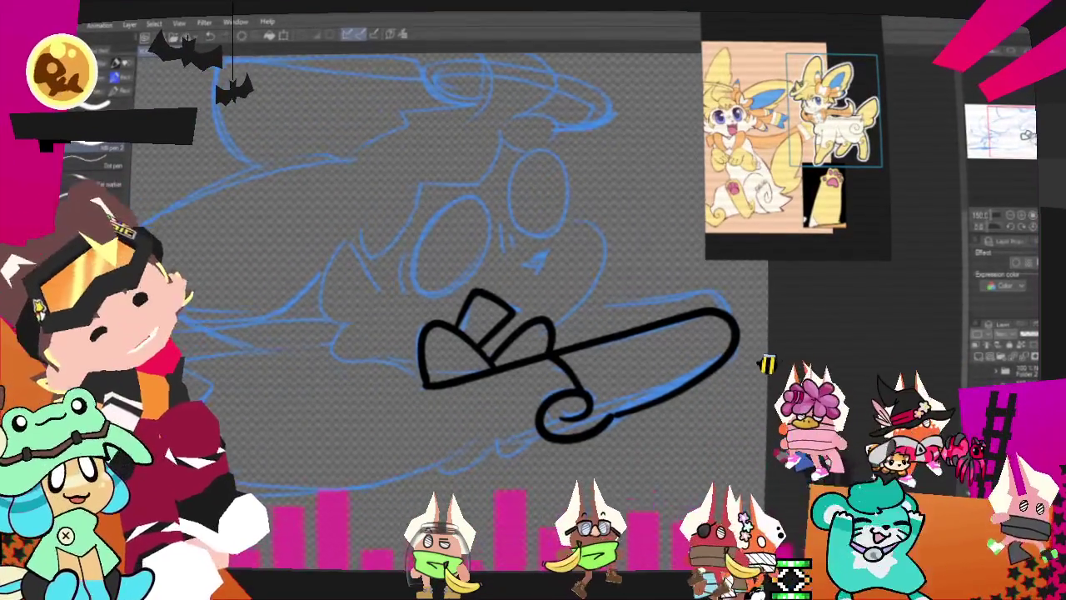
- Extend the board's bottom line leftward and ink a small hook on it
drag(567, 417, 758, 308)
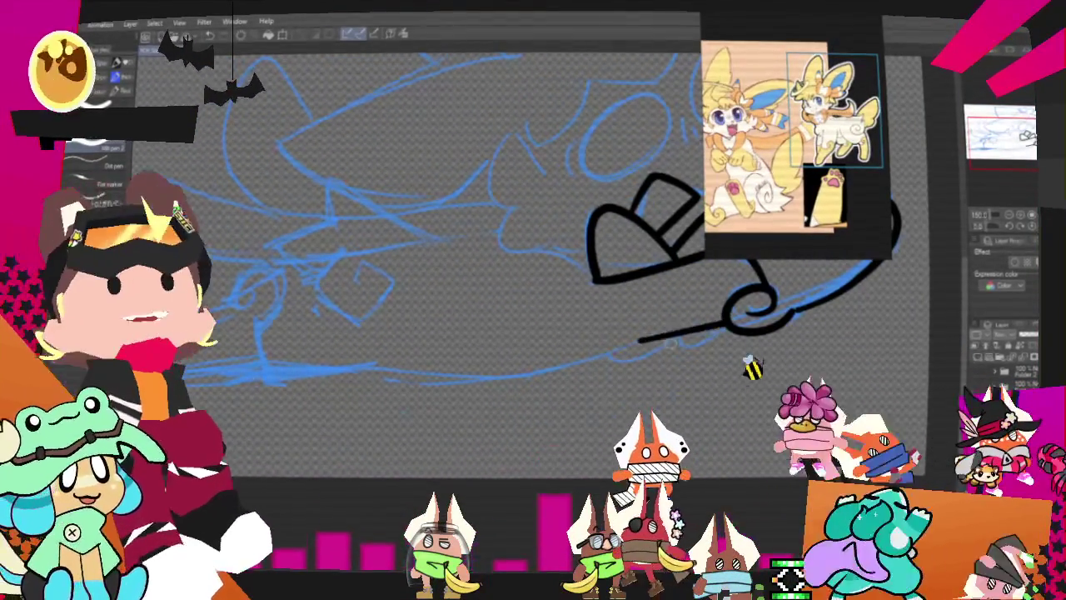
mouse_move(638, 342)
mouse_down()
mouse_move(606, 354)
mouse_move(322, 377)
mouse_up()
key(ctrl+z)
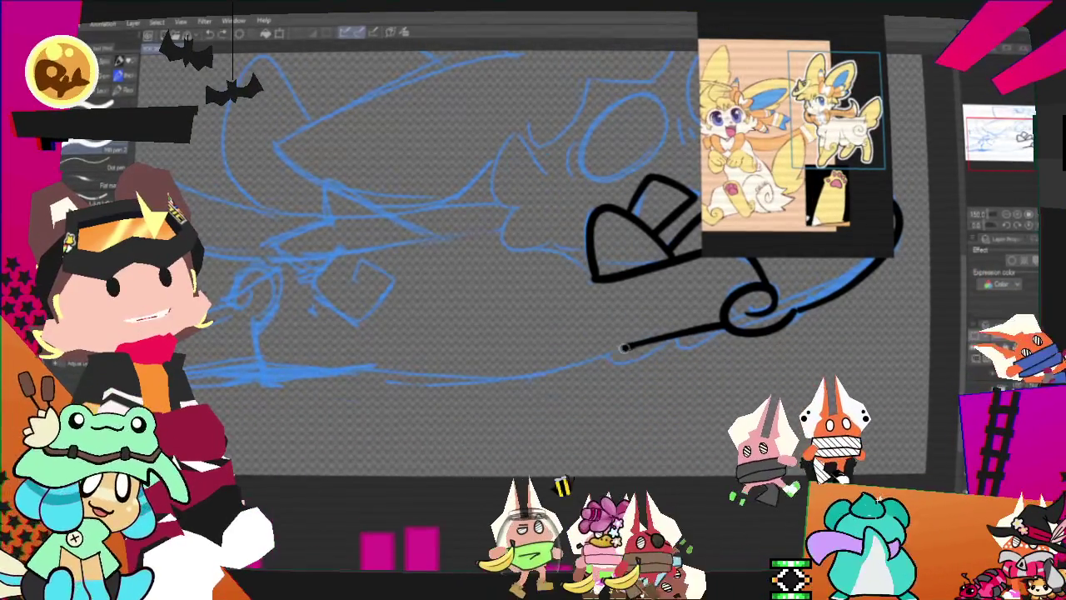
drag(629, 344, 347, 375)
drag(583, 375, 475, 346)
drag(623, 250, 523, 287)
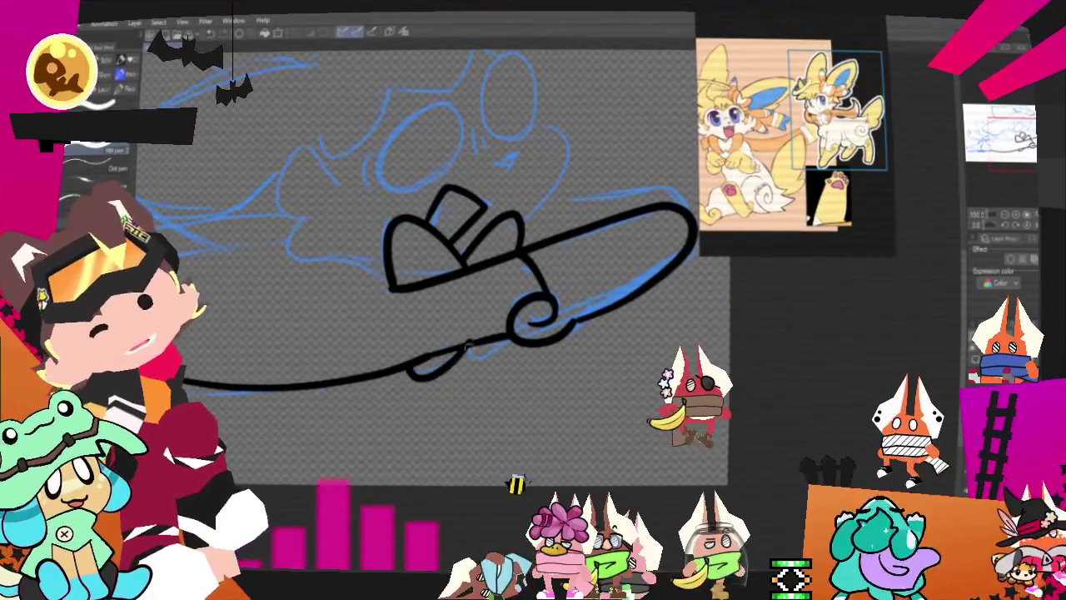
drag(410, 366, 500, 365)
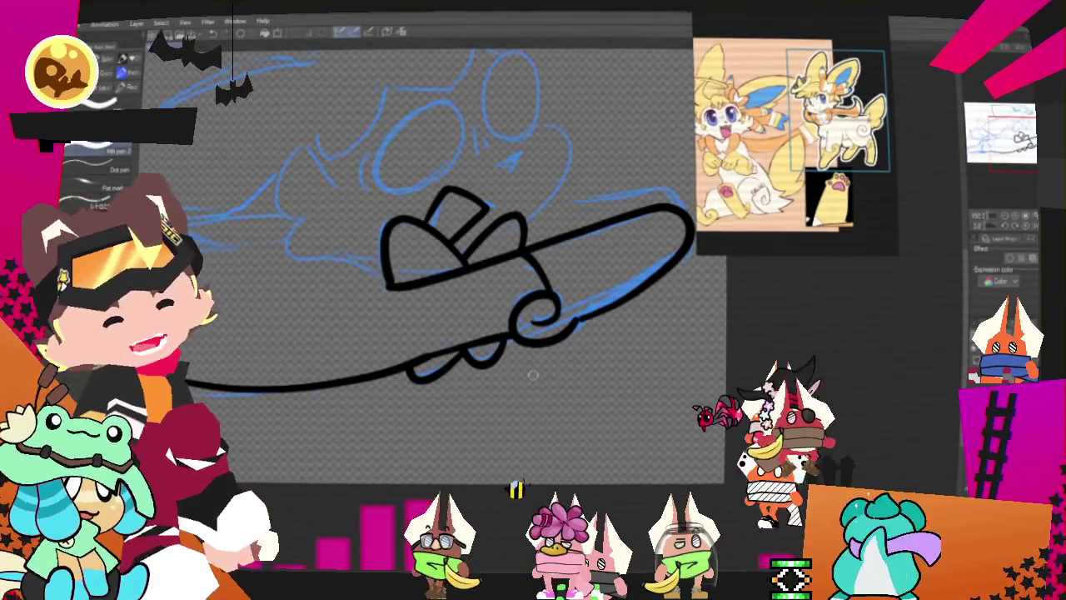
drag(549, 456, 740, 569)
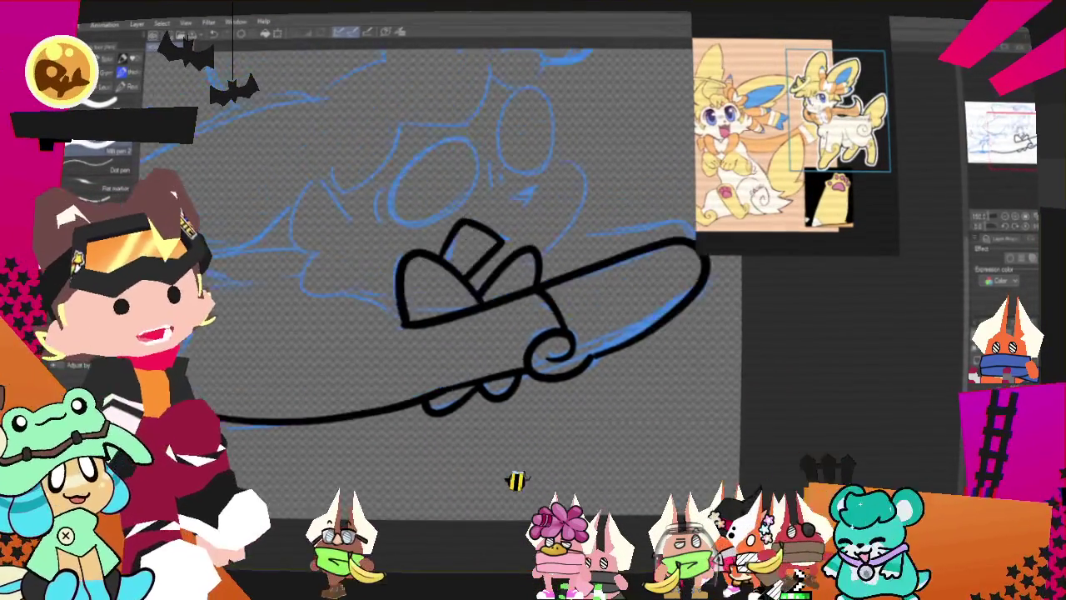
drag(583, 374, 546, 400)
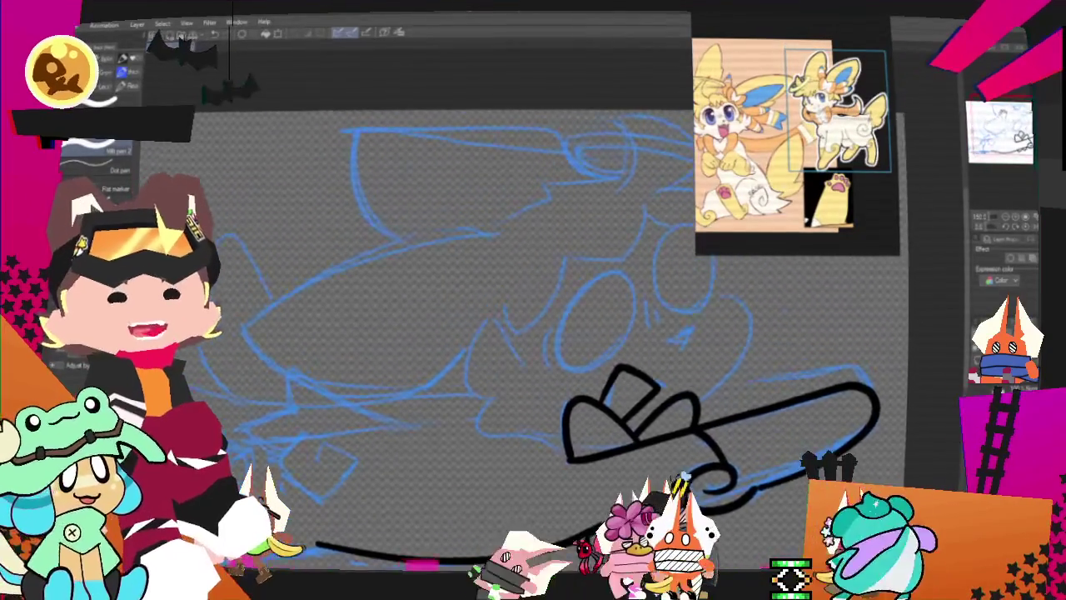
- Ink the eye as a slightly larger oval after several retries, then add a tick mark beside it
drag(595, 243, 612, 274)
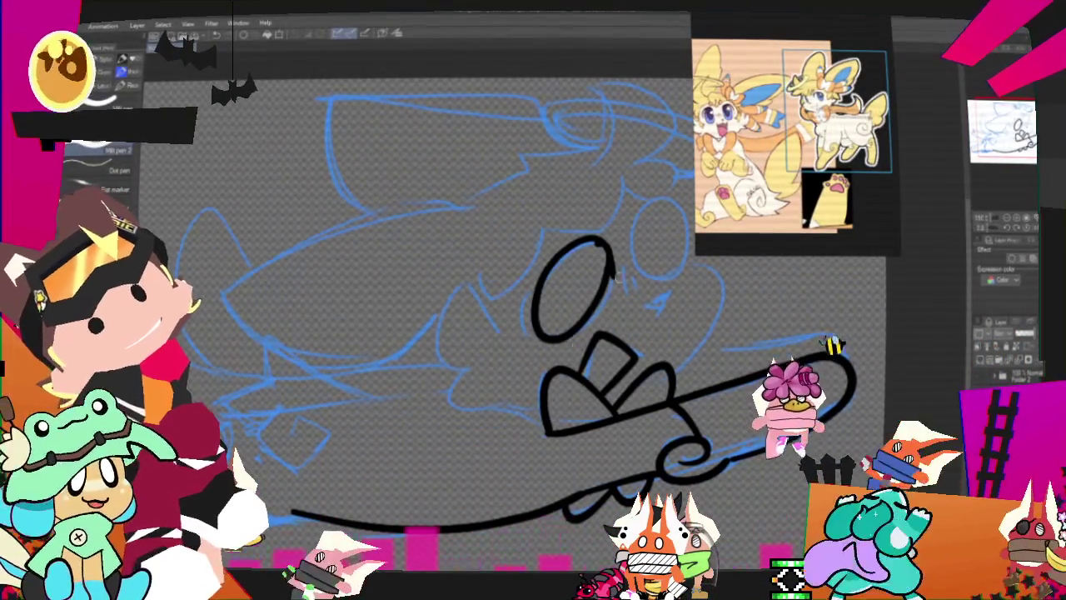
key(ctrl+z)
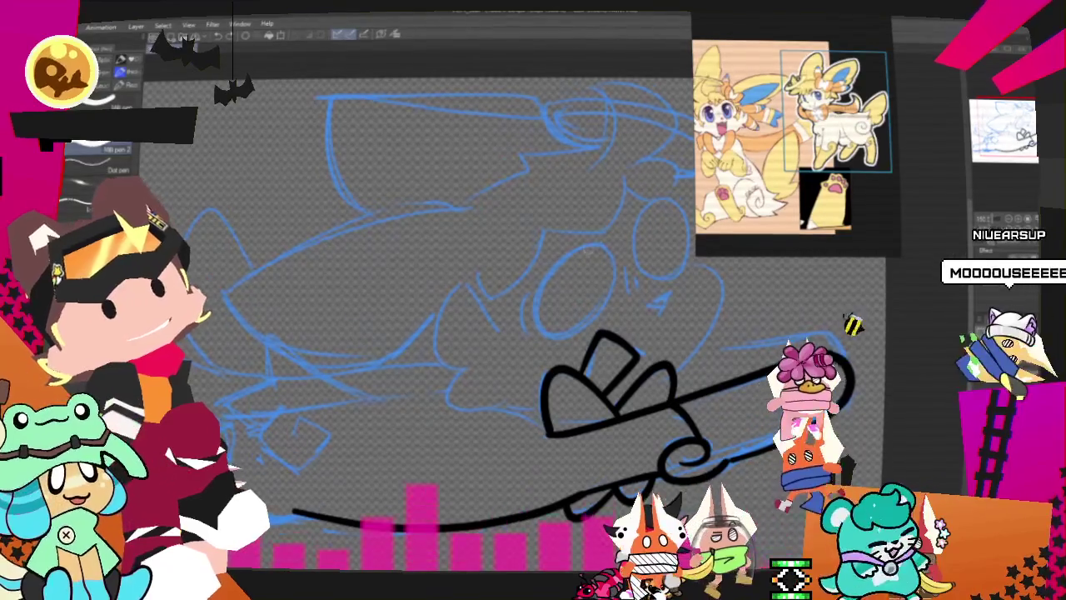
key(ctrl+y)
key(ctrl+z)
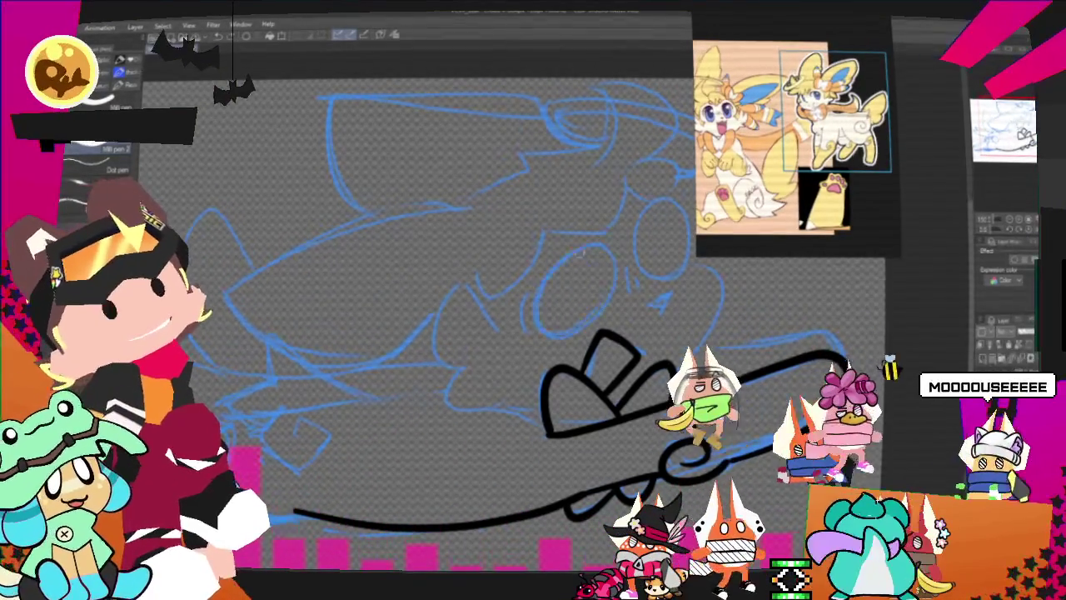
drag(607, 243, 583, 329)
key(ctrl+z)
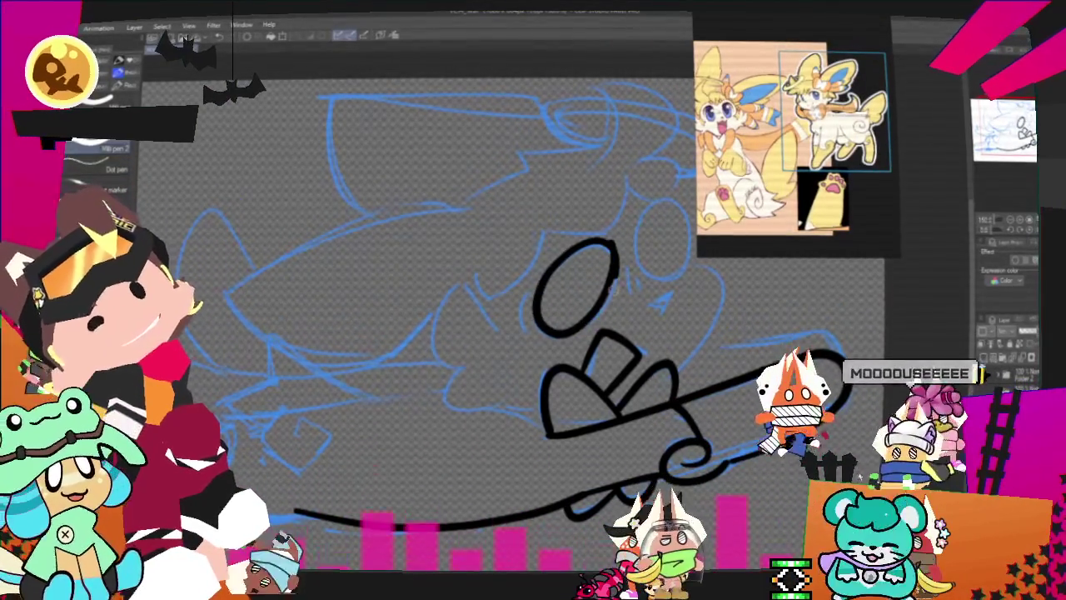
drag(617, 250, 588, 337)
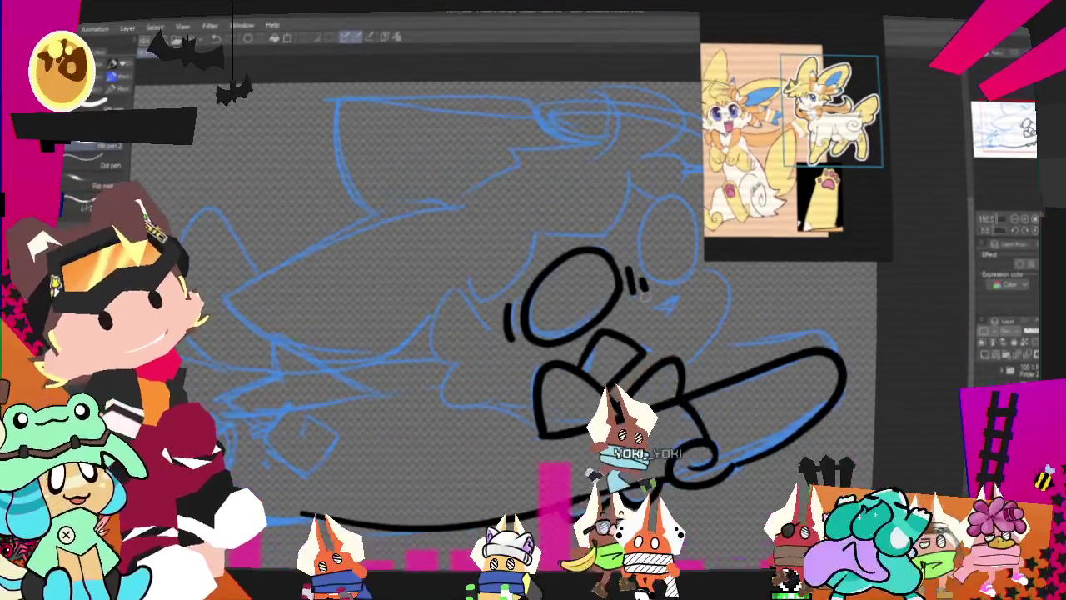
drag(642, 276, 644, 290)
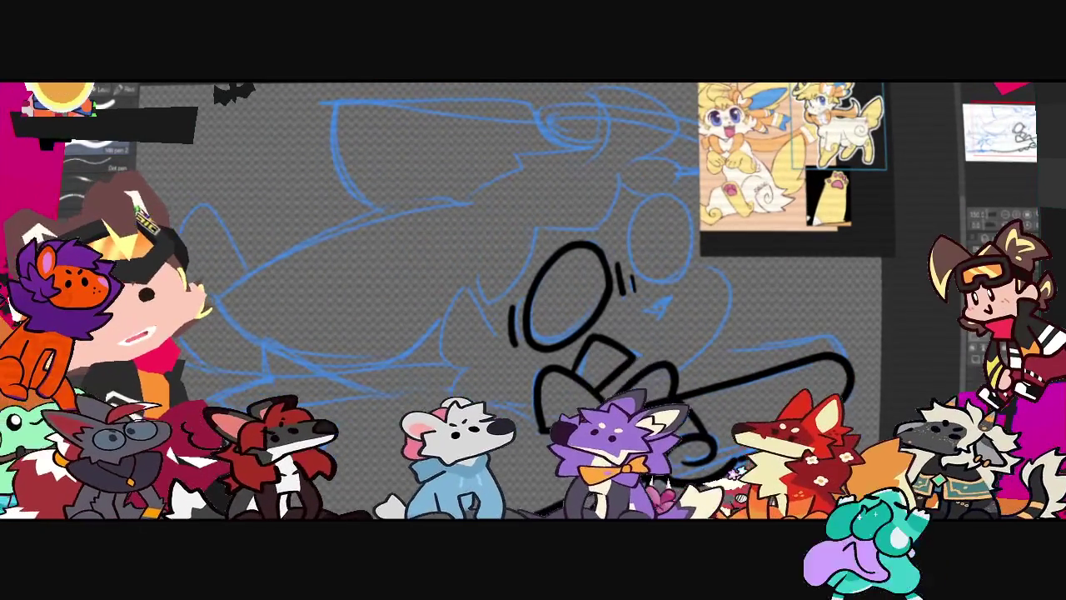
- Zoom out and draw a long curved stroke across the top of the sketch
scroll(499, 300, down, 2)
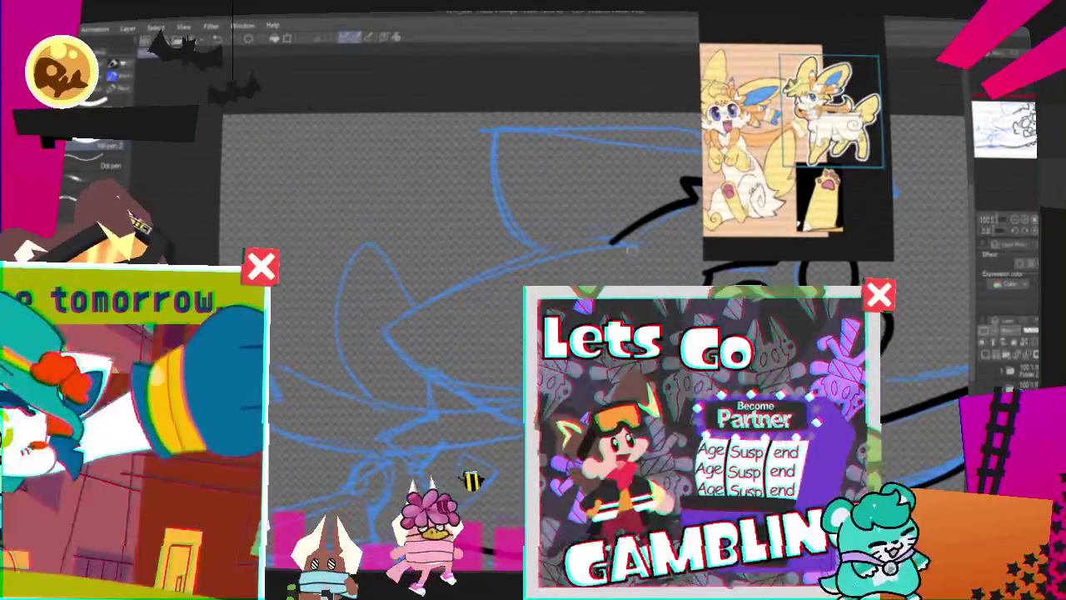
- Undo the long stray stroke across the top of the sketch
key(ctrl+z)
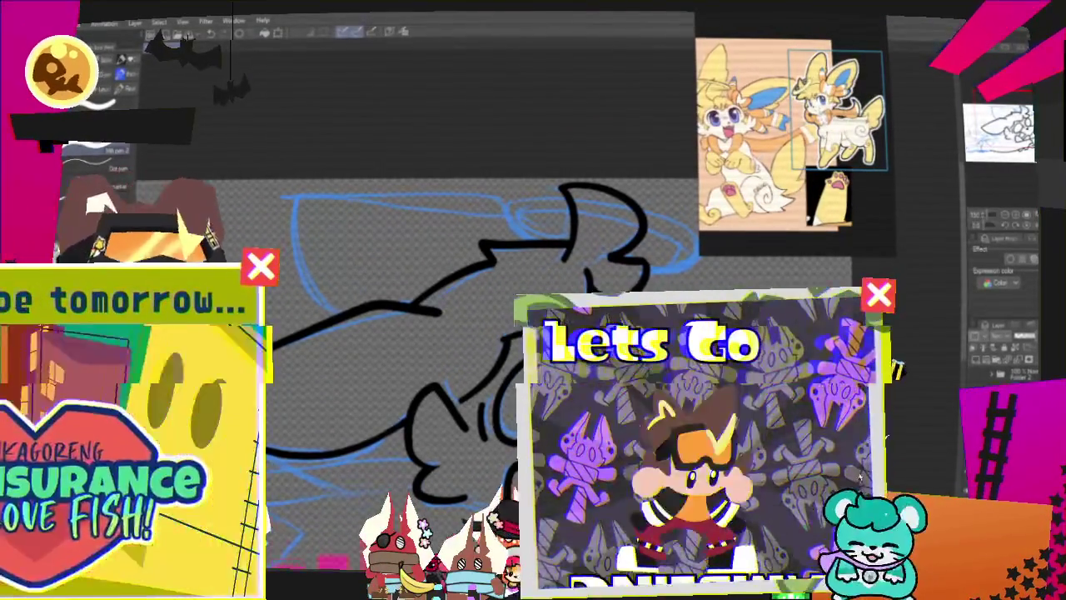
- Ink the body's top outline, retrying until a longer stroke fits
scroll(483, 358, up, 3)
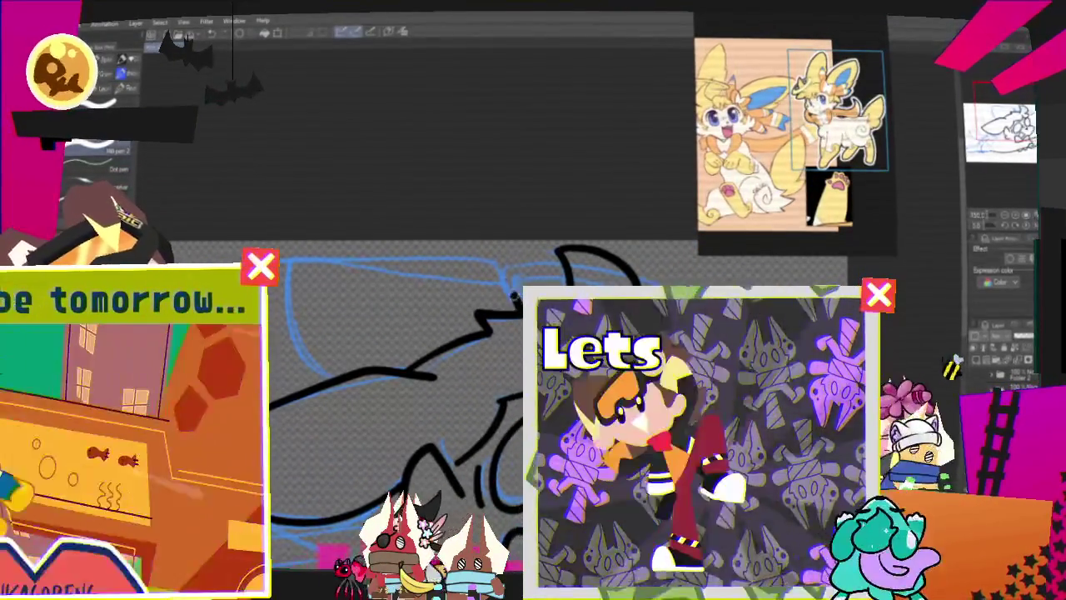
drag(500, 268, 341, 368)
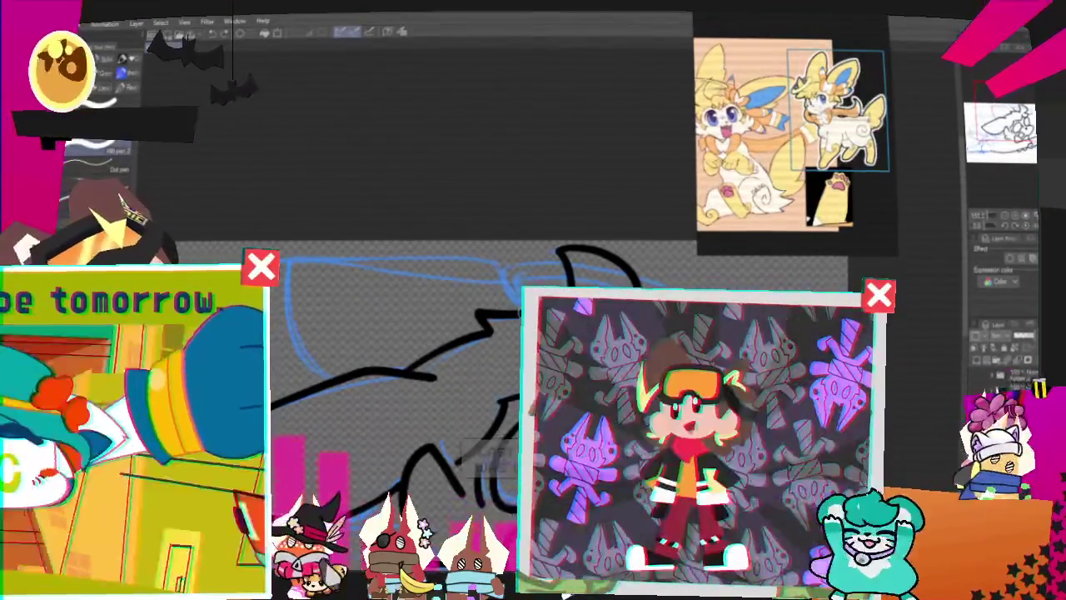
key(ctrl+z)
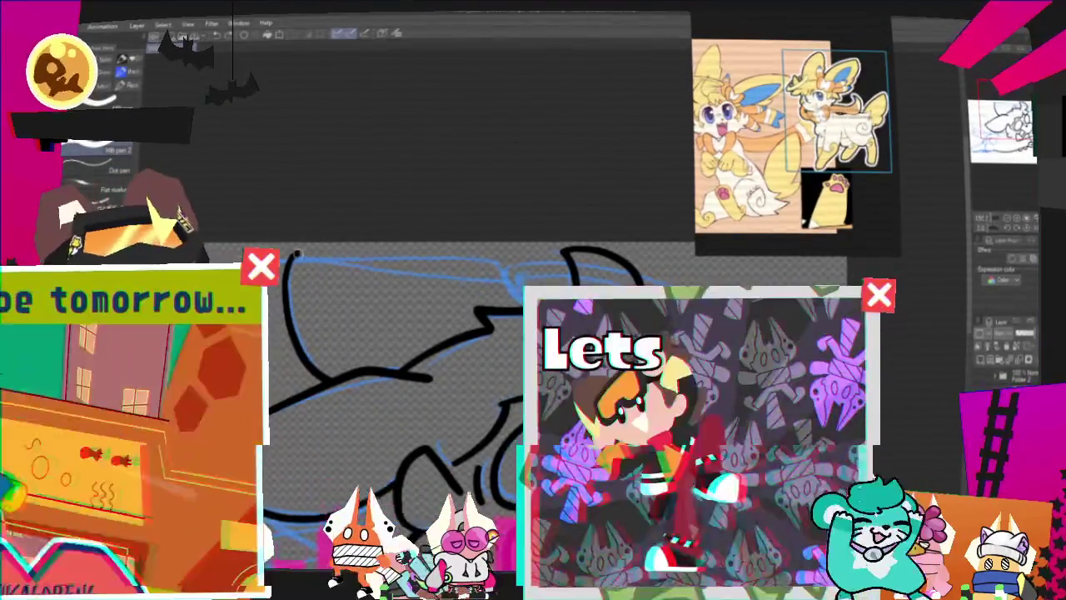
key(ctrl+z)
drag(292, 263, 513, 266)
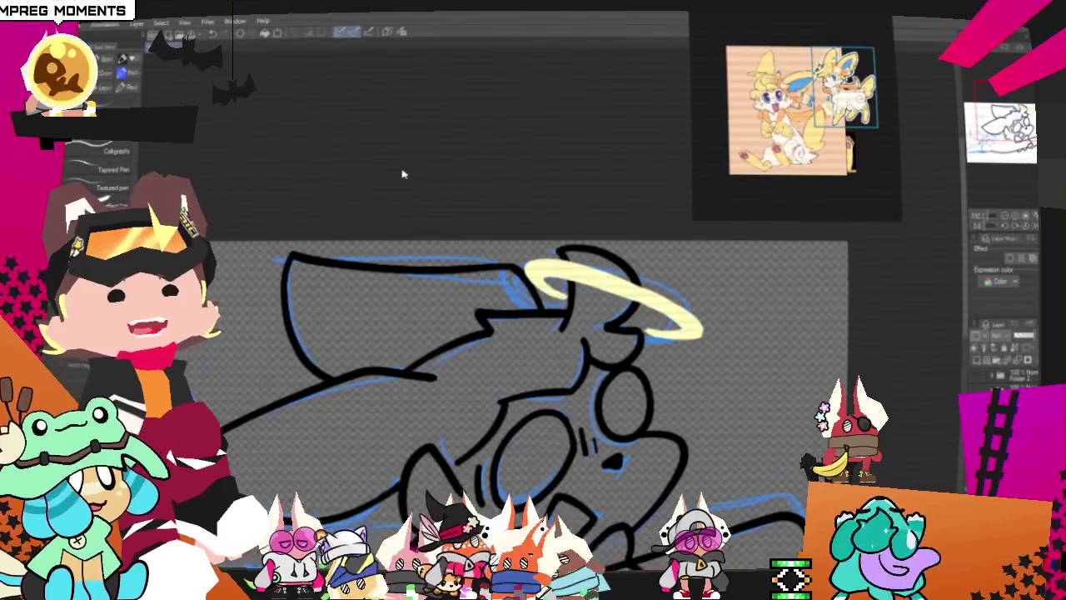
scroll(388, 174, down, 2)
scroll(580, 270, up, 1)
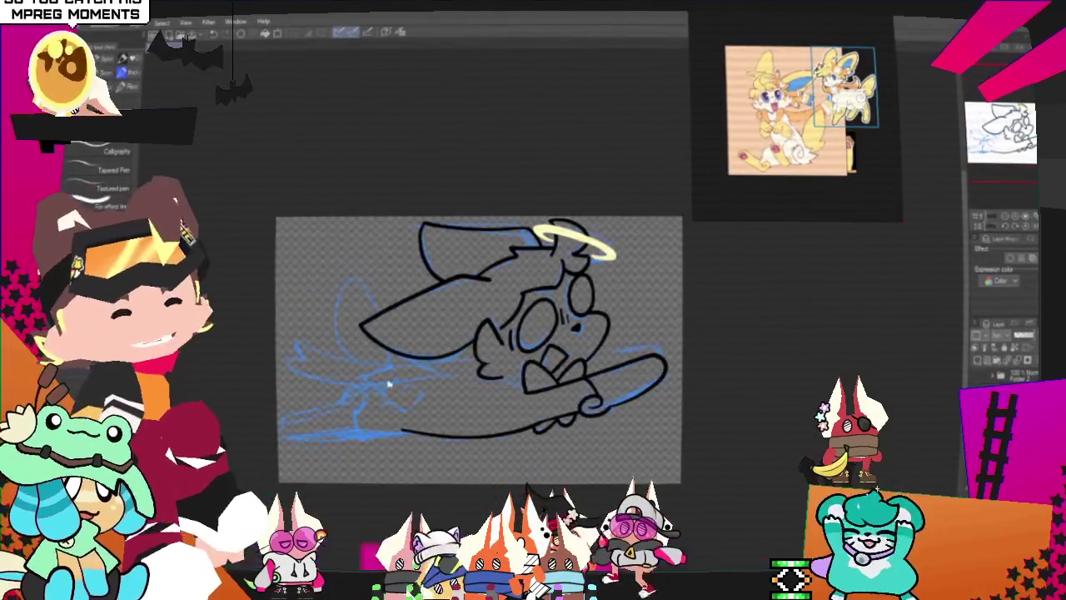
scroll(566, 284, up, 1)
scroll(533, 309, up, 2)
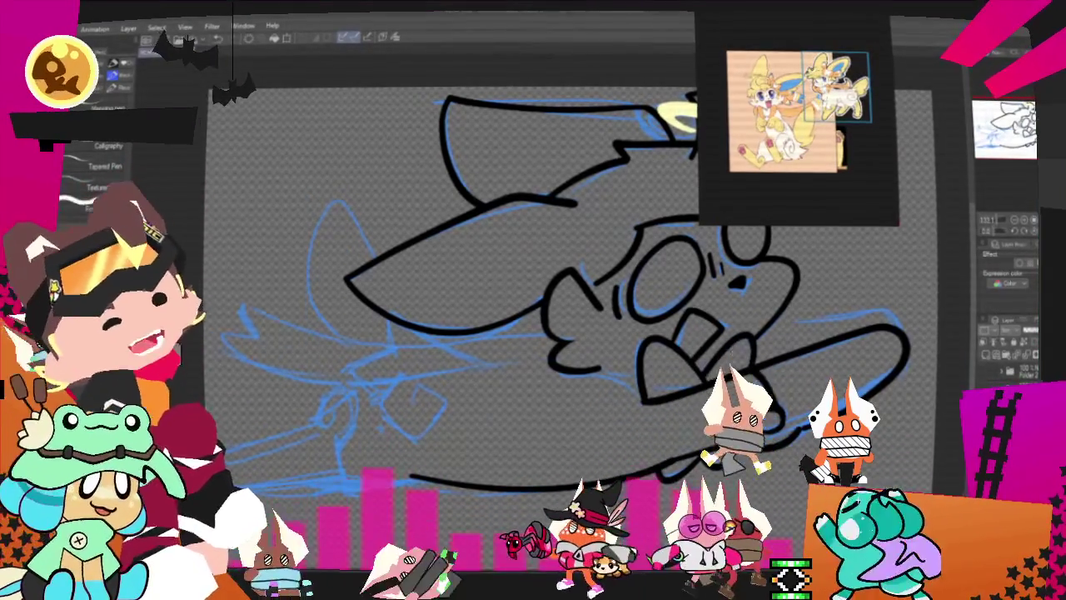
- Scroll around the canvas to bring the front end of the board into view
scroll(893, 164, down, 3)
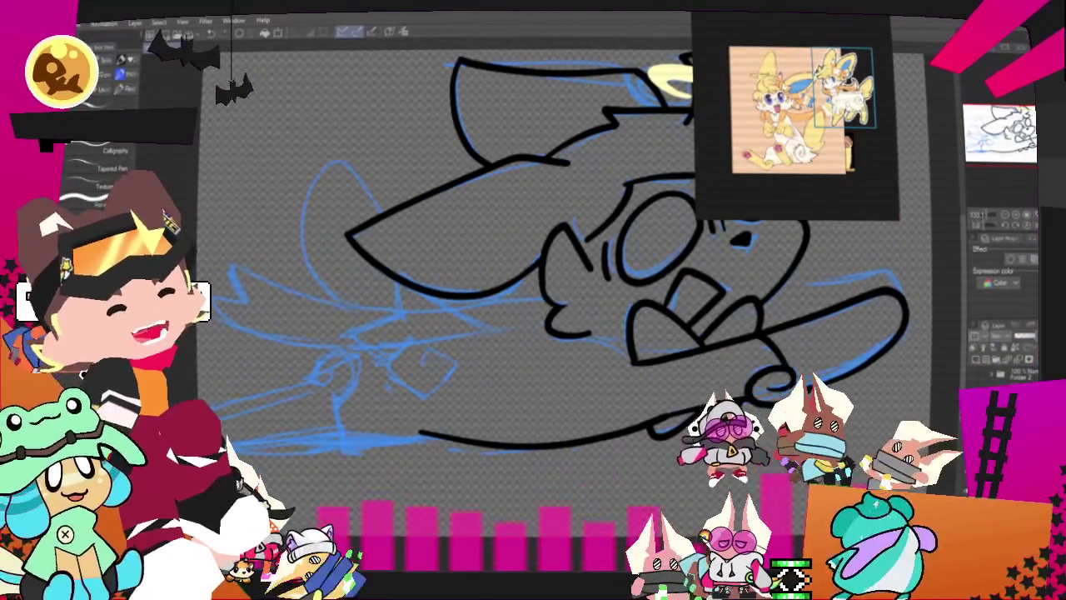
scroll(566, 292, right, 2)
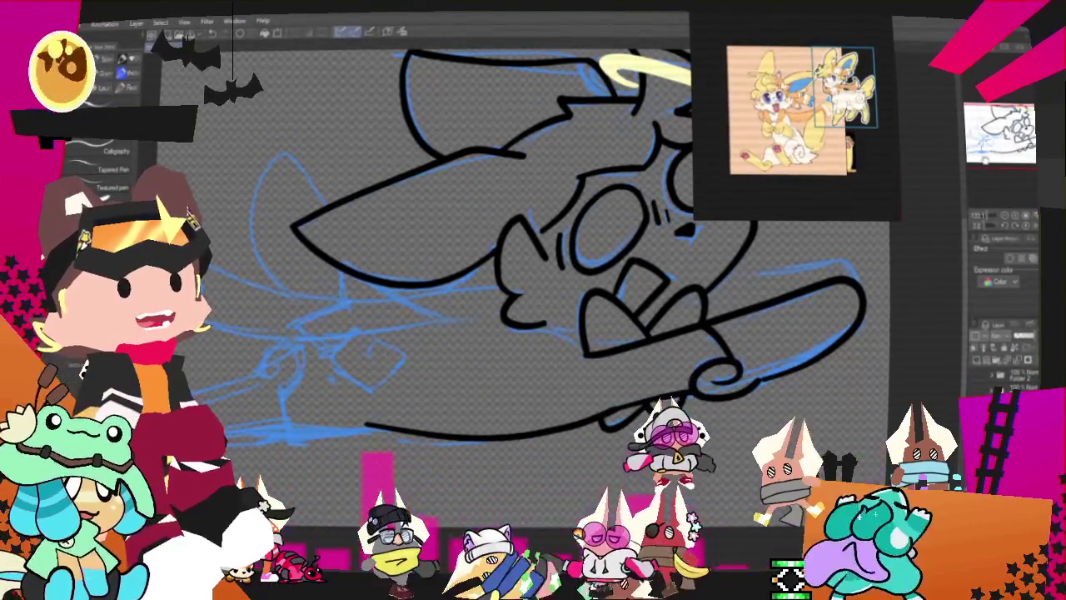
scroll(542, 250, right, 1)
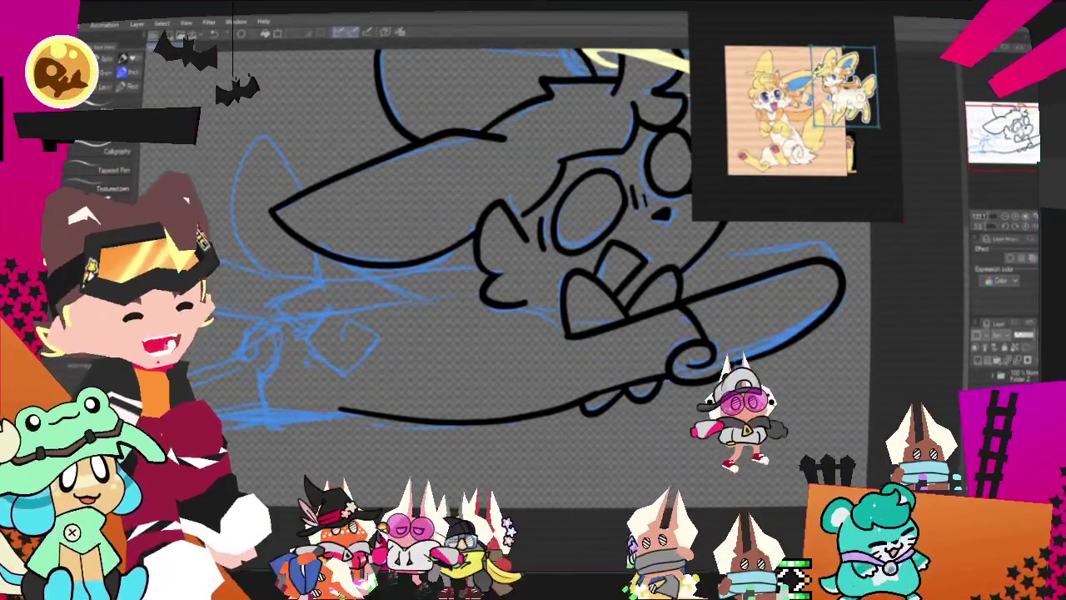
scroll(541, 249, down, 1)
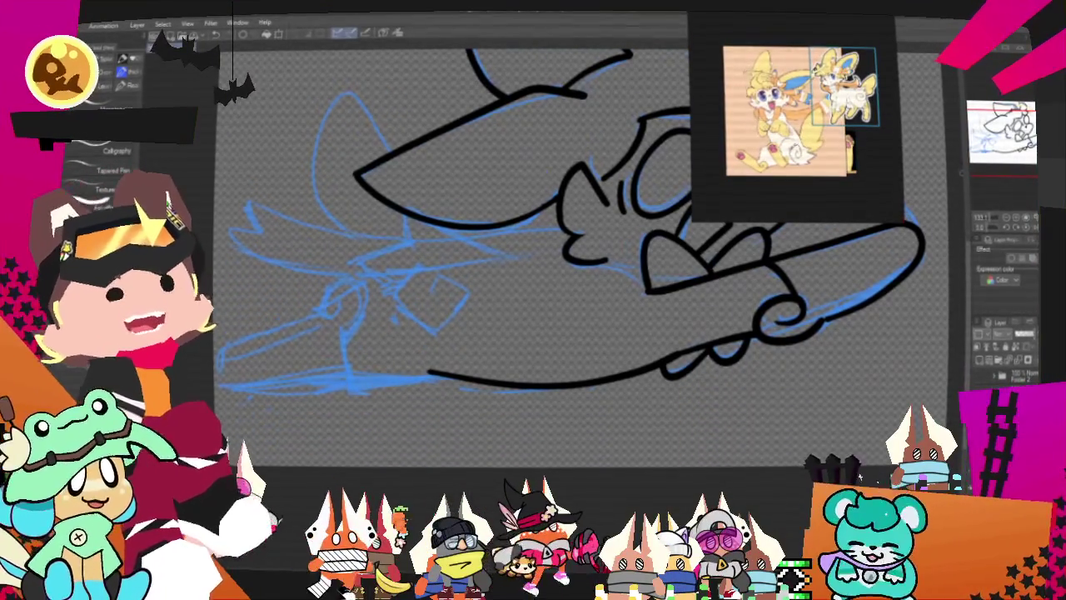
scroll(541, 250, up, 2)
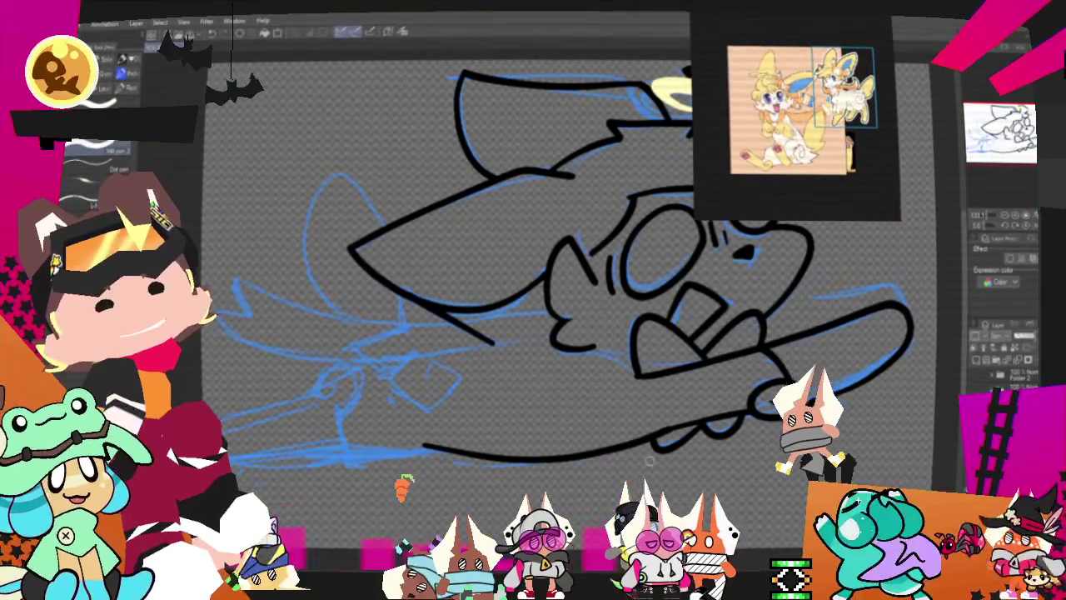
scroll(650, 461, up, 2)
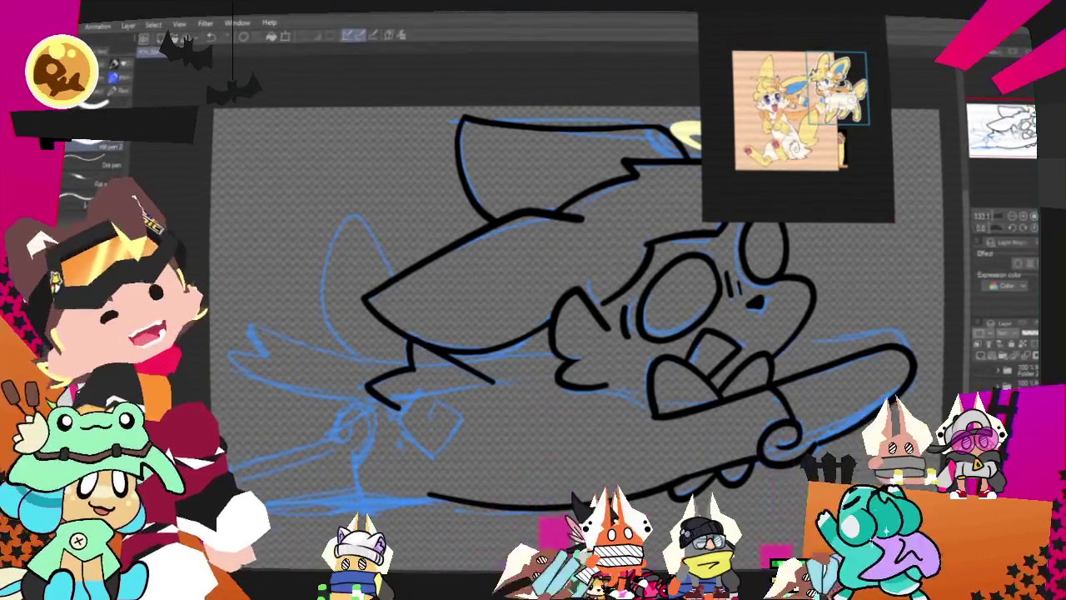
- Rotate and reframe the view, then ink a second curled paw under the body, left of the board curl
drag(583, 316, 633, 275)
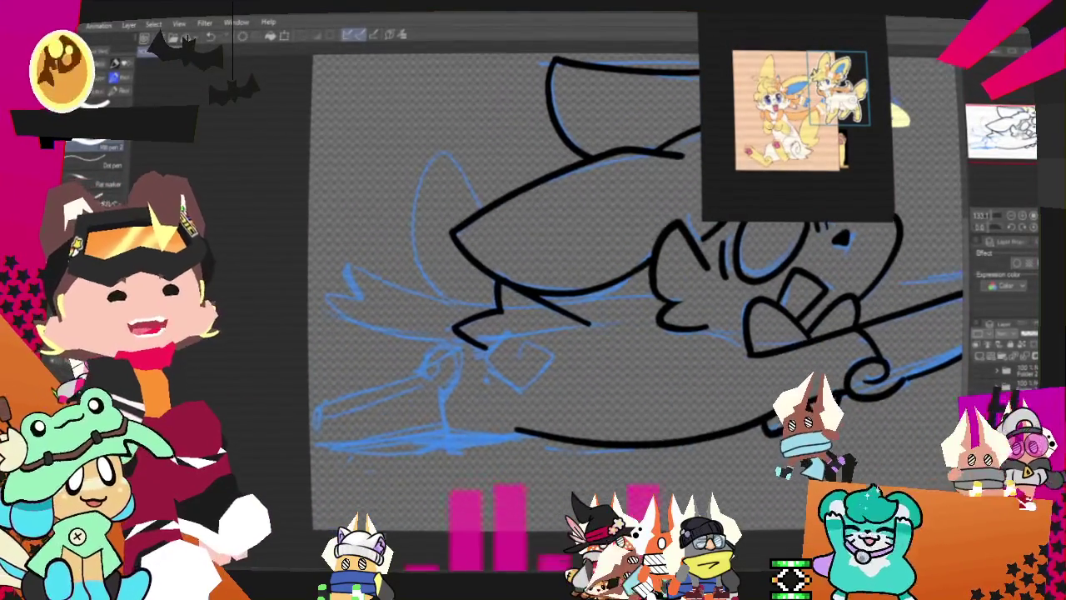
drag(583, 316, 603, 388)
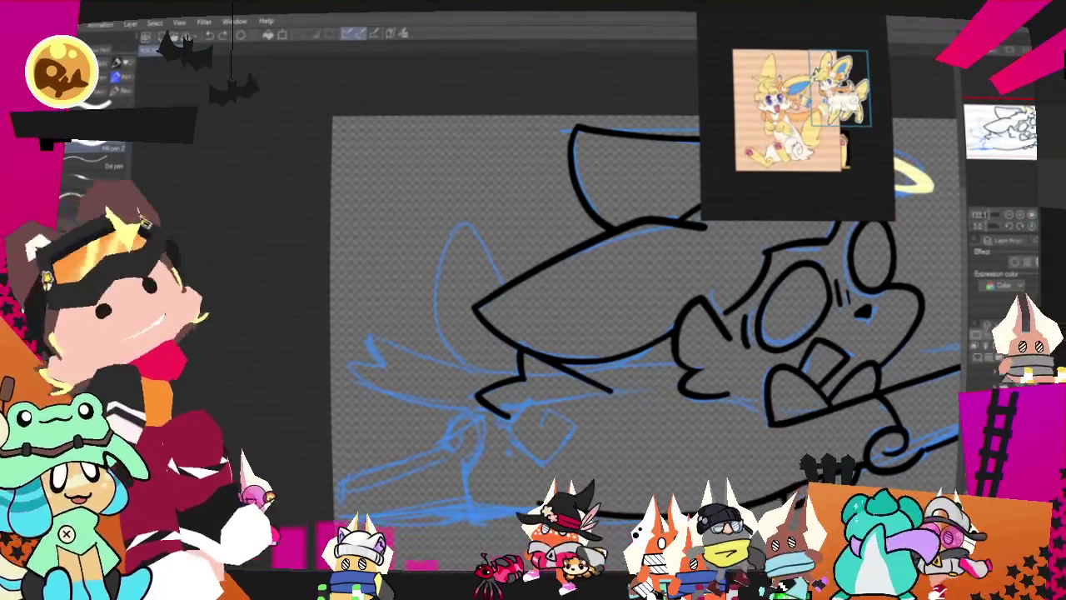
drag(512, 421, 556, 427)
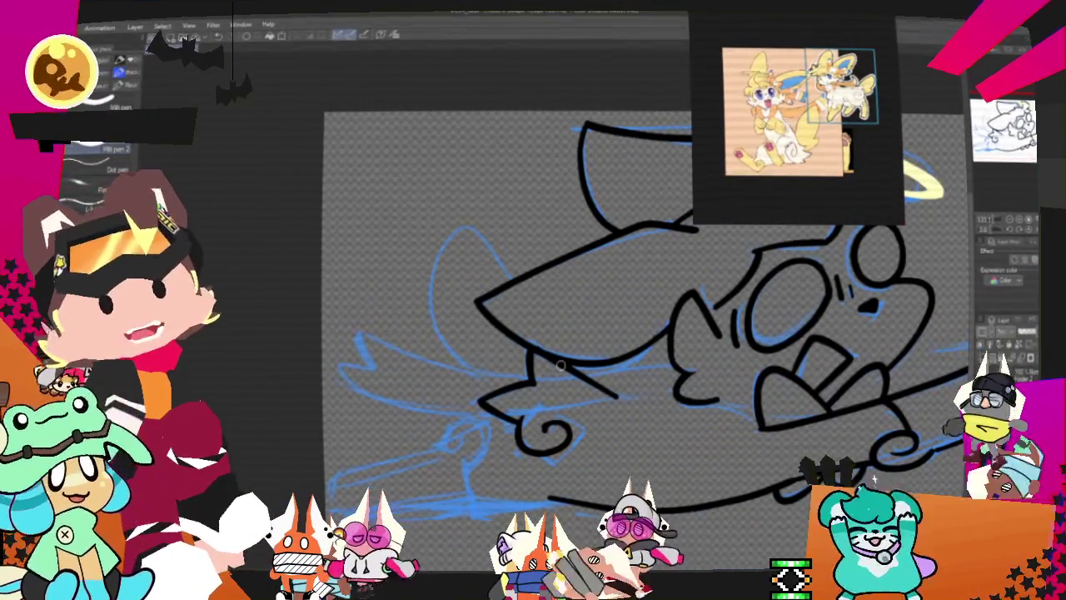
scroll(561, 367, down, 2)
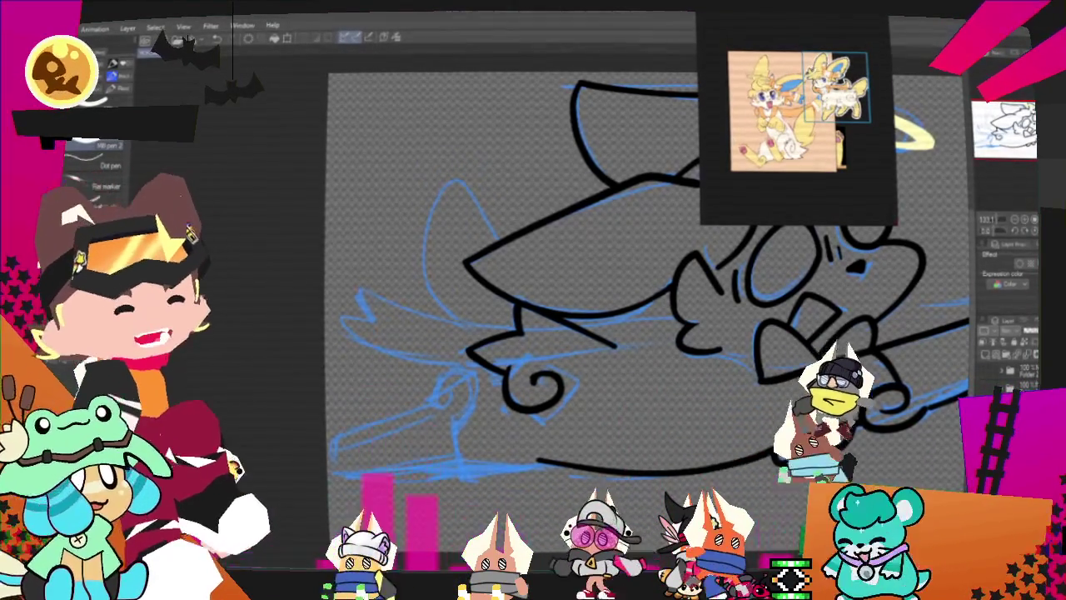
- Scroll the canvas back up to frame the creature's underside
scroll(642, 333, up, 3)
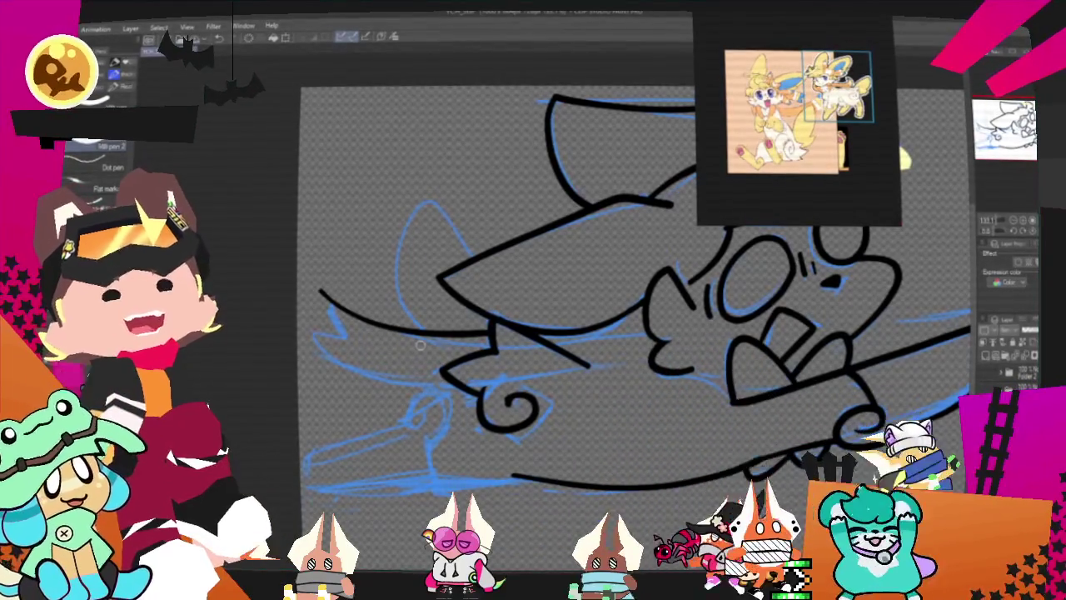
- Extend the left wing line across the back and give its tip a zigzag lower edge
drag(420, 345, 544, 158)
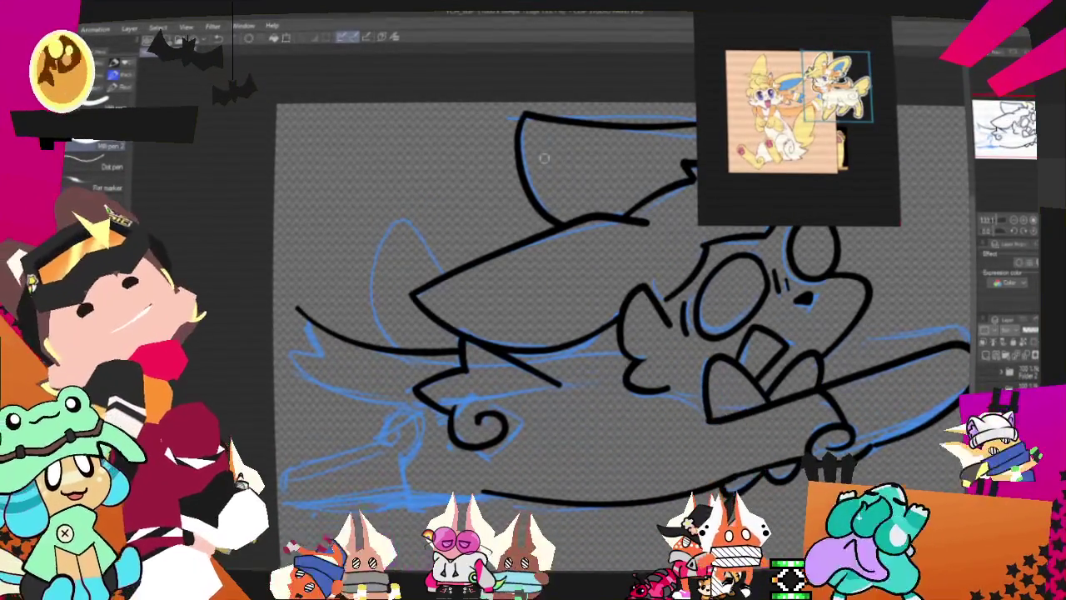
drag(309, 333, 337, 359)
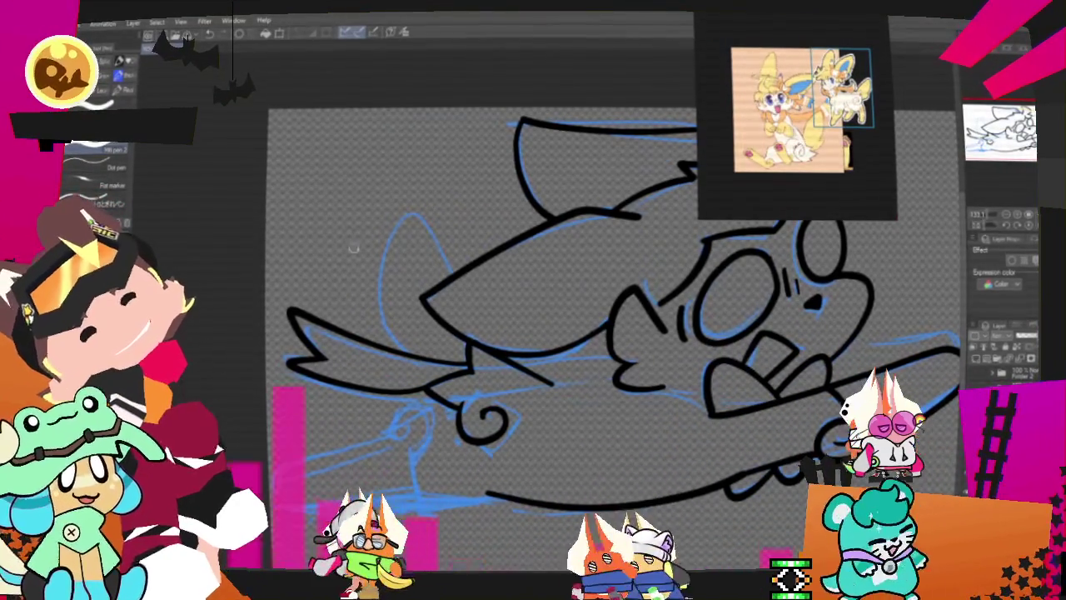
drag(292, 360, 315, 363)
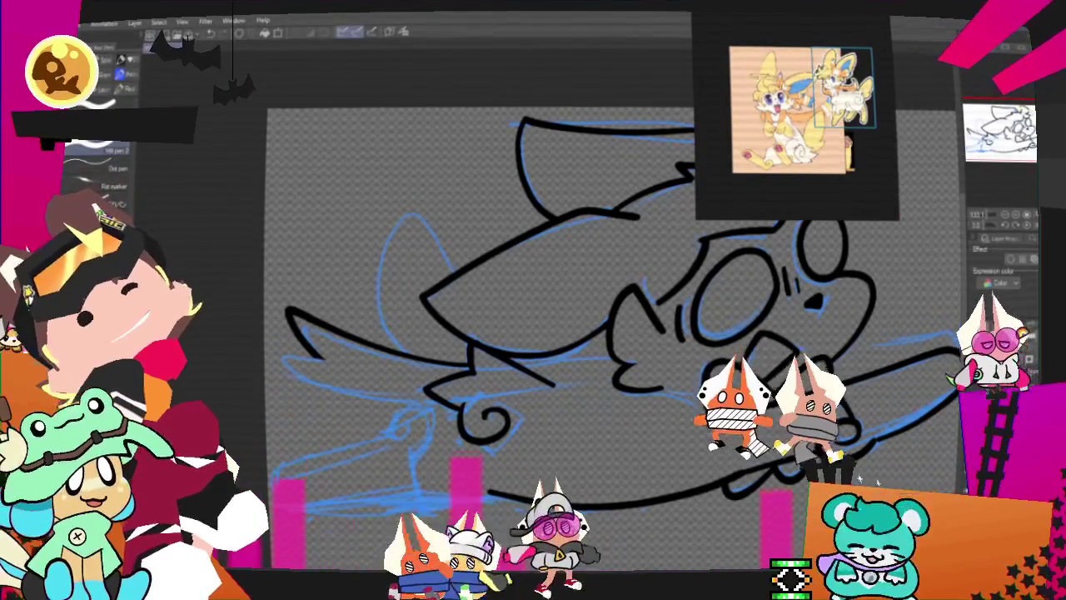
drag(318, 350, 284, 357)
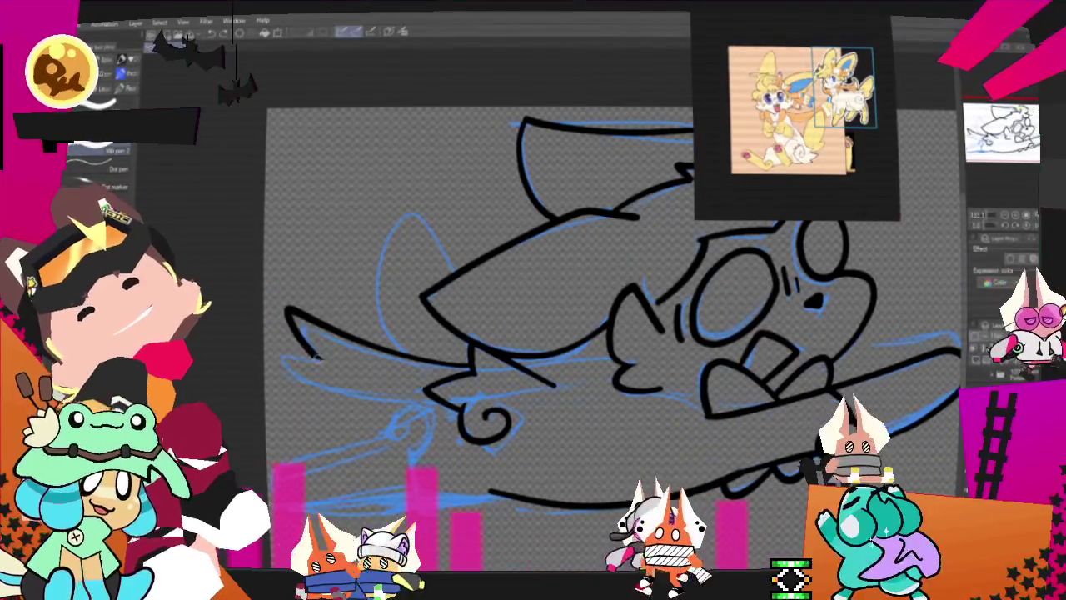
key(ctrl+z)
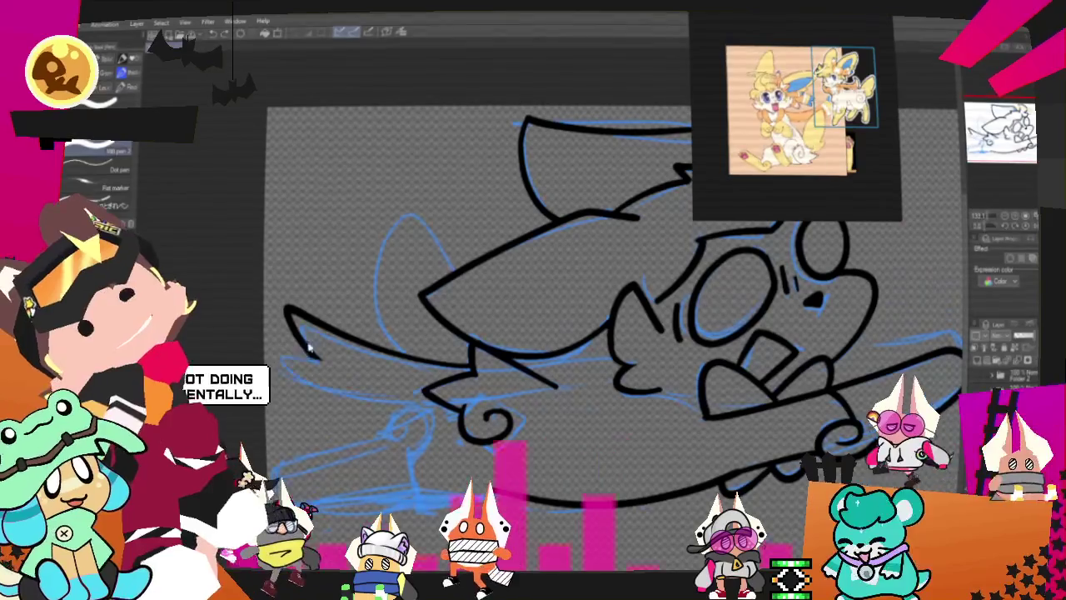
drag(315, 357, 276, 348)
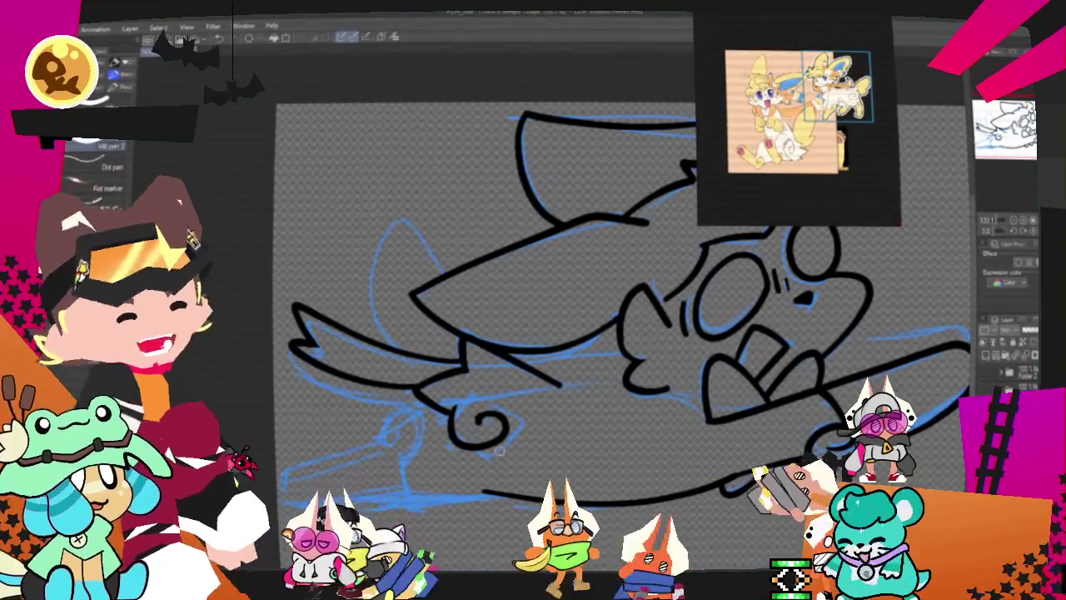
- Recentre on the creature's head and ink the left ear outline over the blue sketch
scroll(499, 450, down, 3)
scroll(616, 267, left, 2)
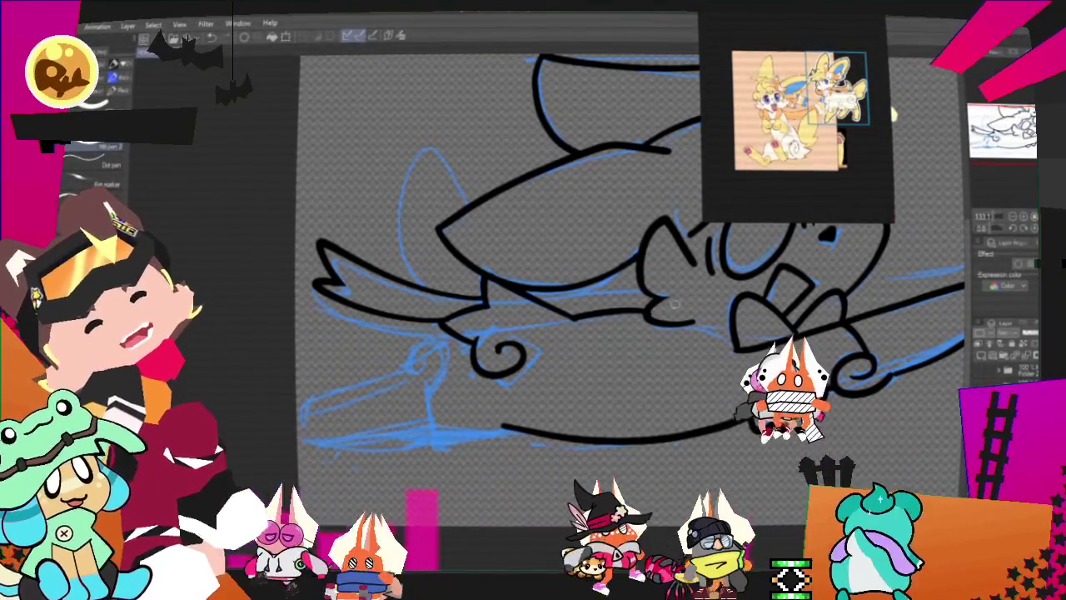
scroll(815, 197, down, 1)
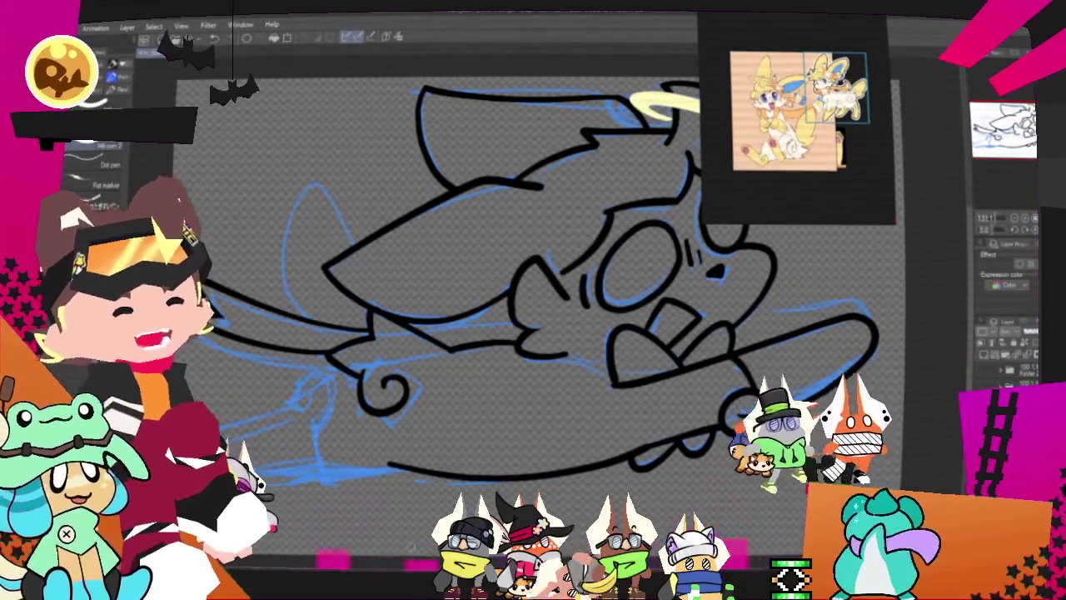
scroll(476, 392, down, 2)
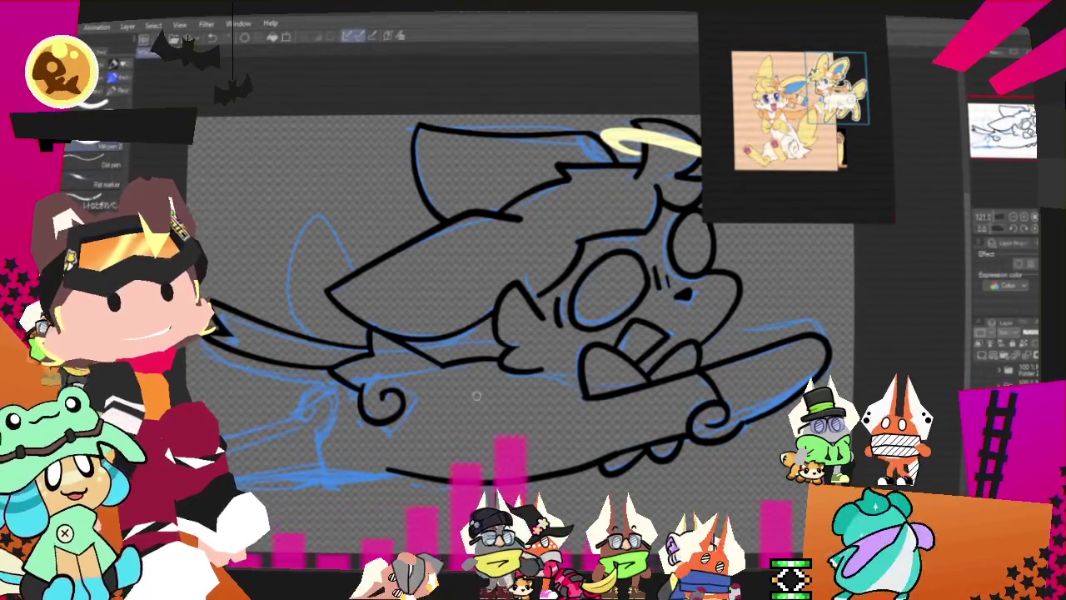
drag(383, 404, 479, 366)
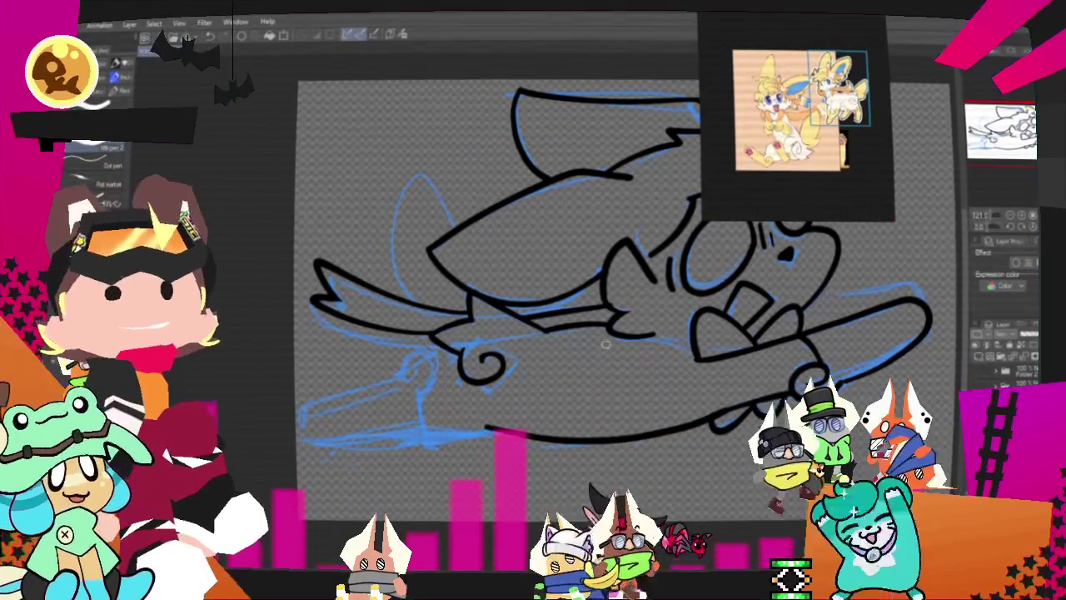
mouse_move(606, 343)
mouse_down()
mouse_move(568, 373)
mouse_move(641, 384)
mouse_up()
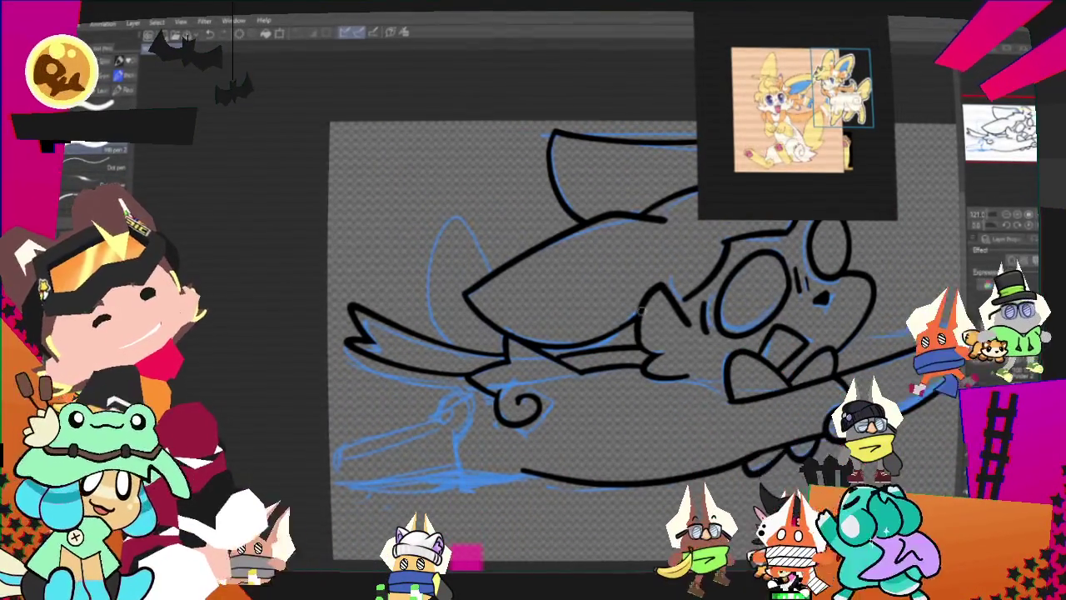
drag(456, 335, 491, 273)
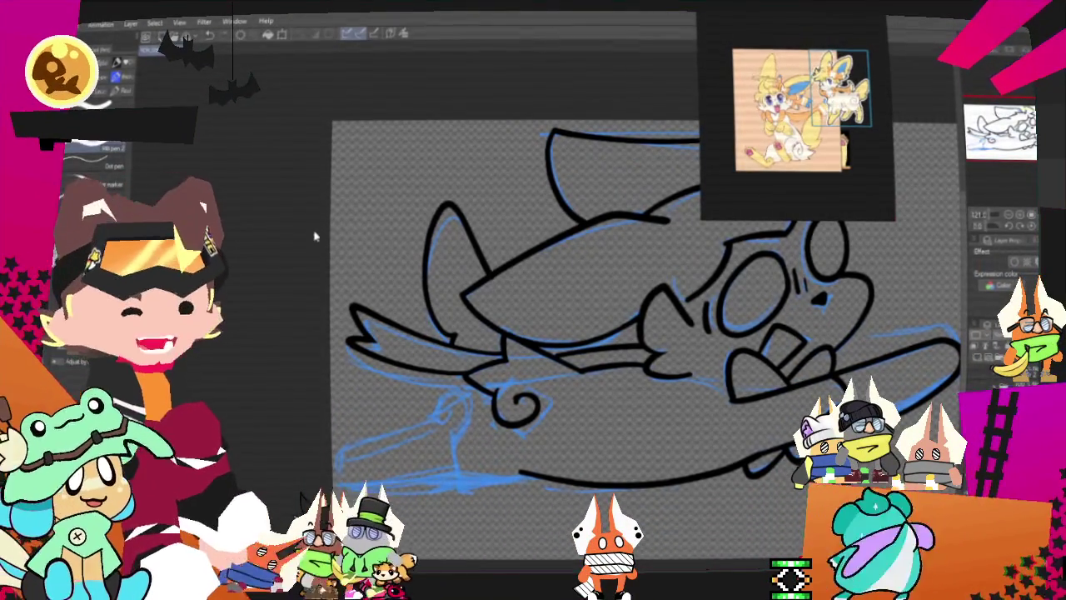
- Extend the board's bottom outline left and ink its left tip up to the body, trimming the overshoot
scroll(301, 239, down, 2)
scroll(398, 464, up, 3)
scroll(398, 464, up, 2)
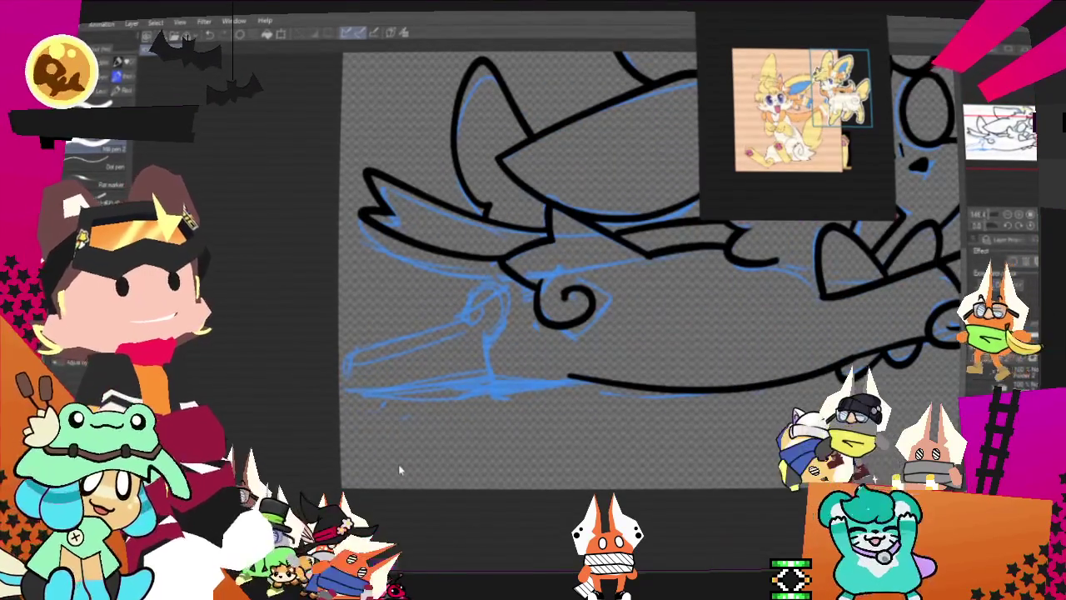
drag(398, 464, 360, 480)
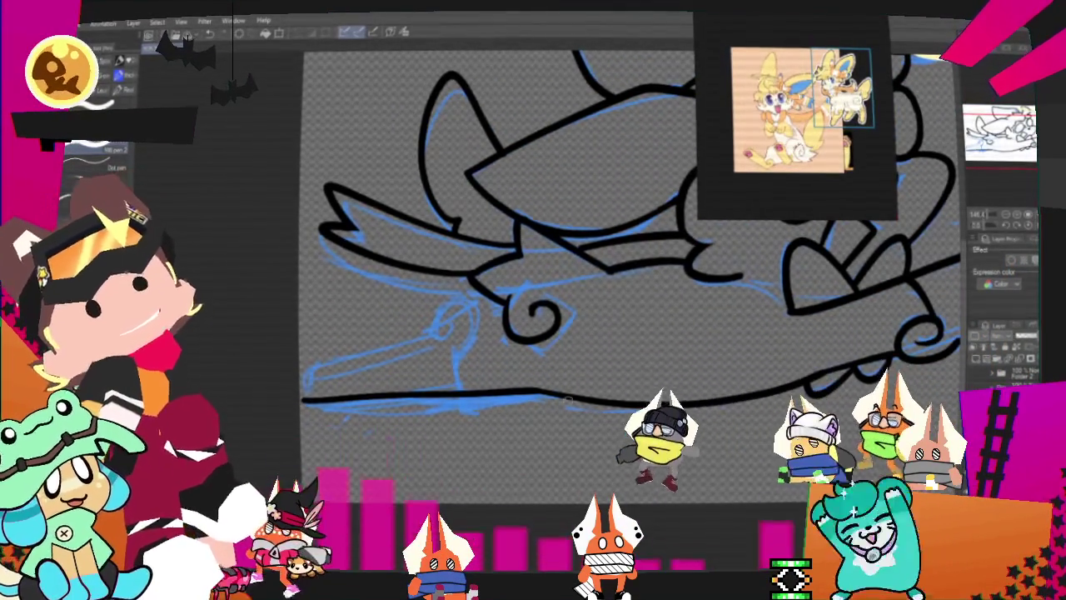
drag(540, 390, 323, 402)
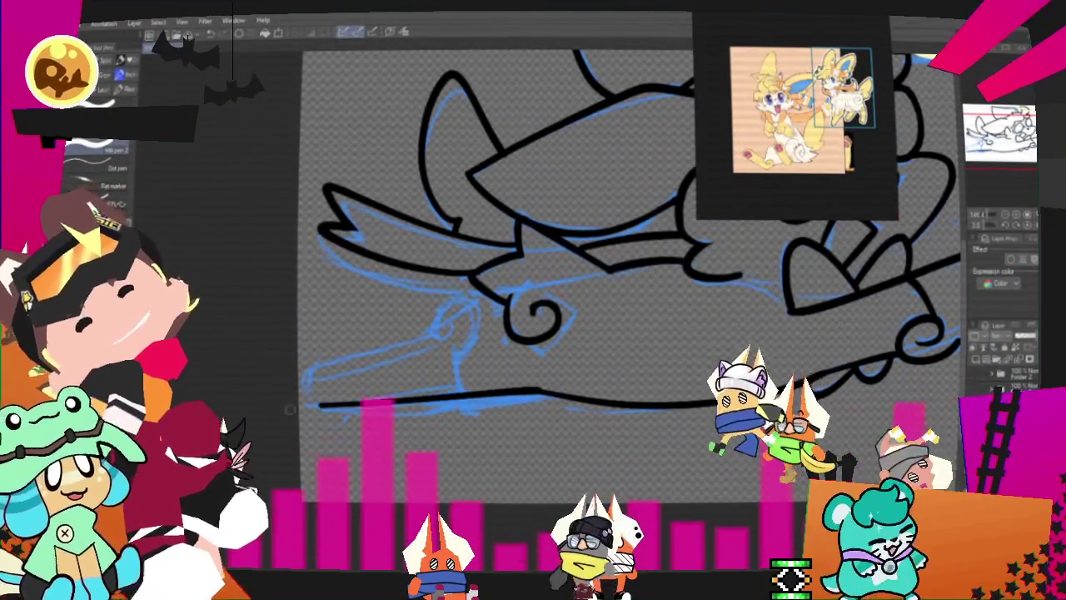
drag(450, 315, 310, 401)
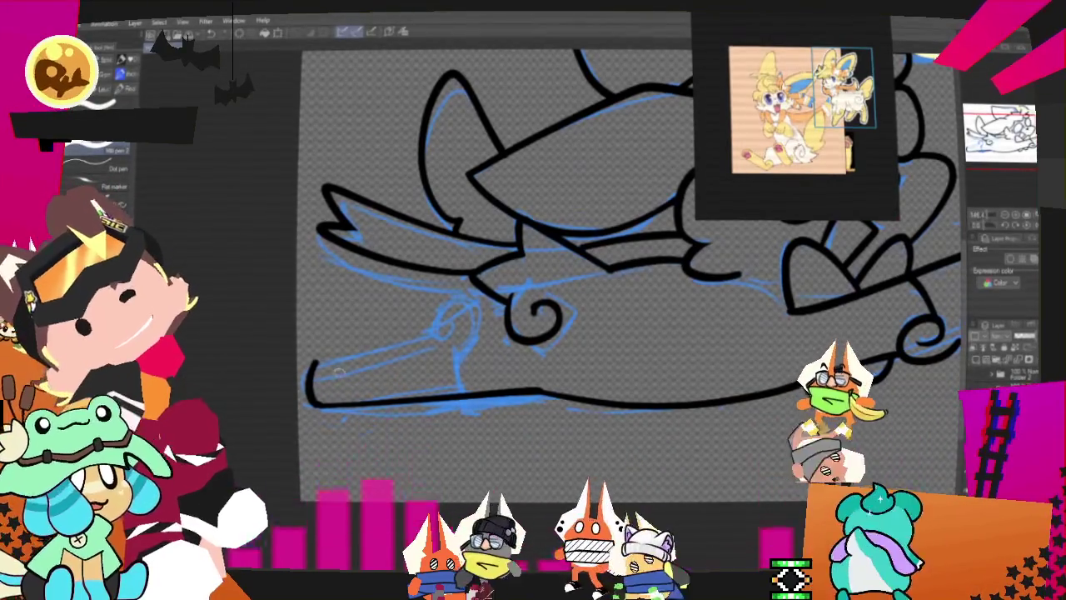
mouse_move(449, 317)
mouse_down()
mouse_move(435, 332)
mouse_move(446, 328)
mouse_up()
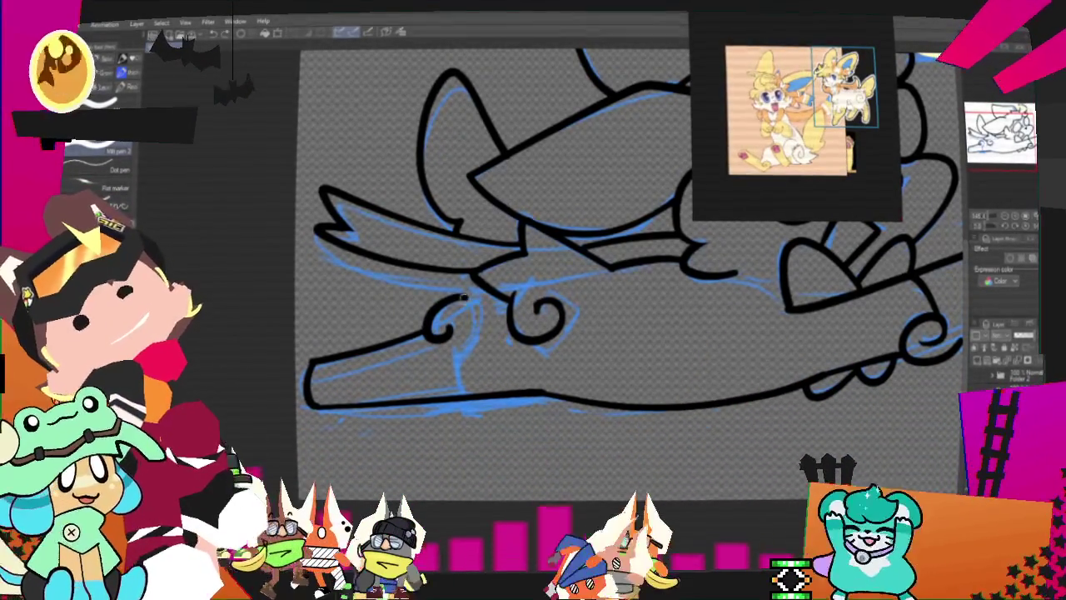
- Ink a short line down from the tail curl and zoom out to the whole drawing
drag(486, 347, 476, 370)
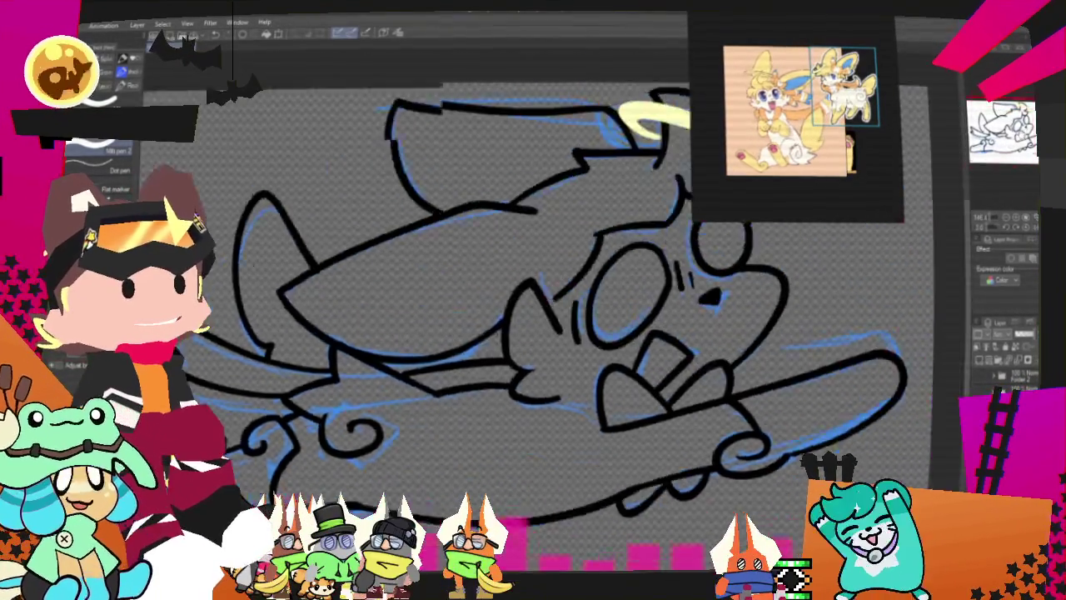
drag(671, 345, 480, 440)
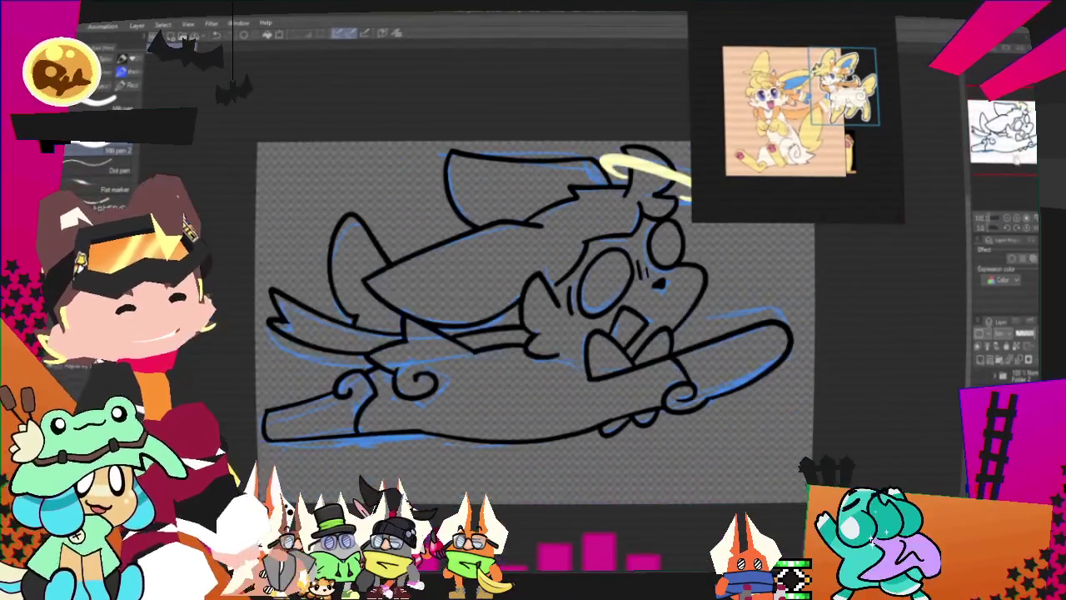
drag(500, 316, 500, 333)
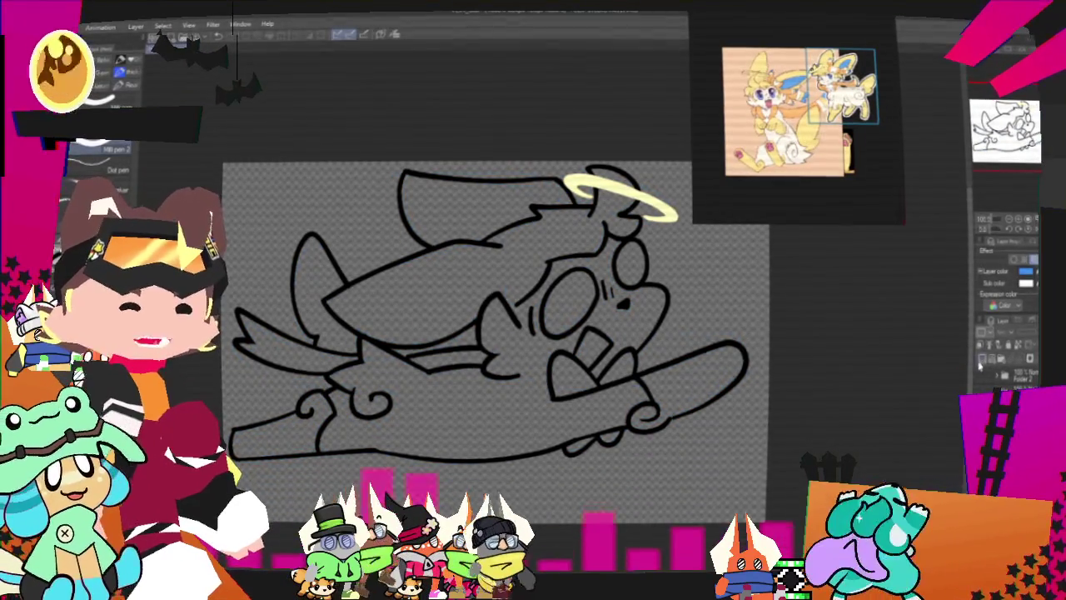
drag(483, 317, 450, 342)
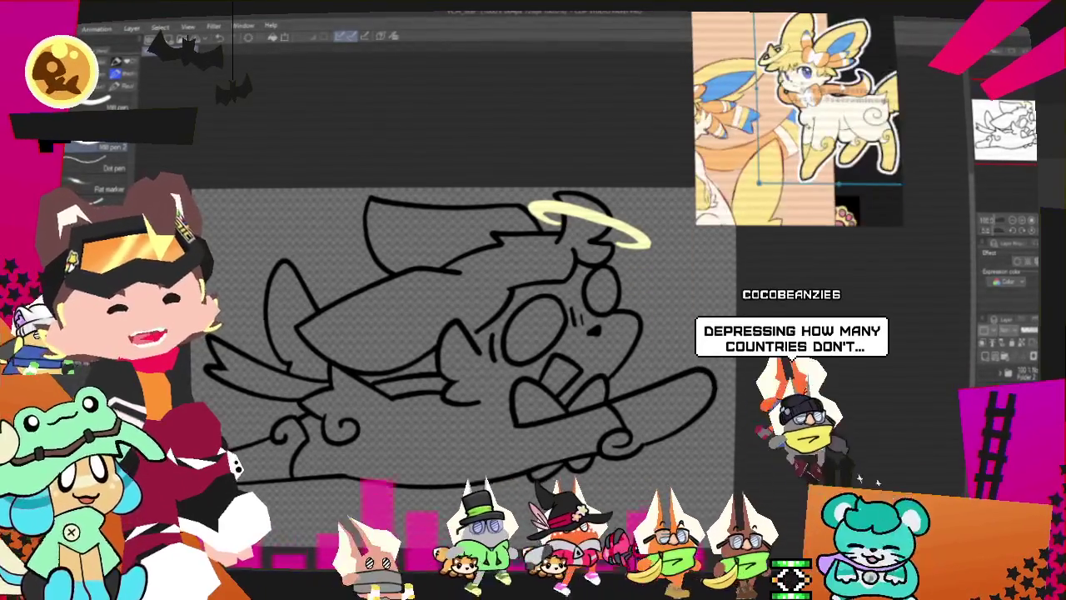
key(ctrl+minus)
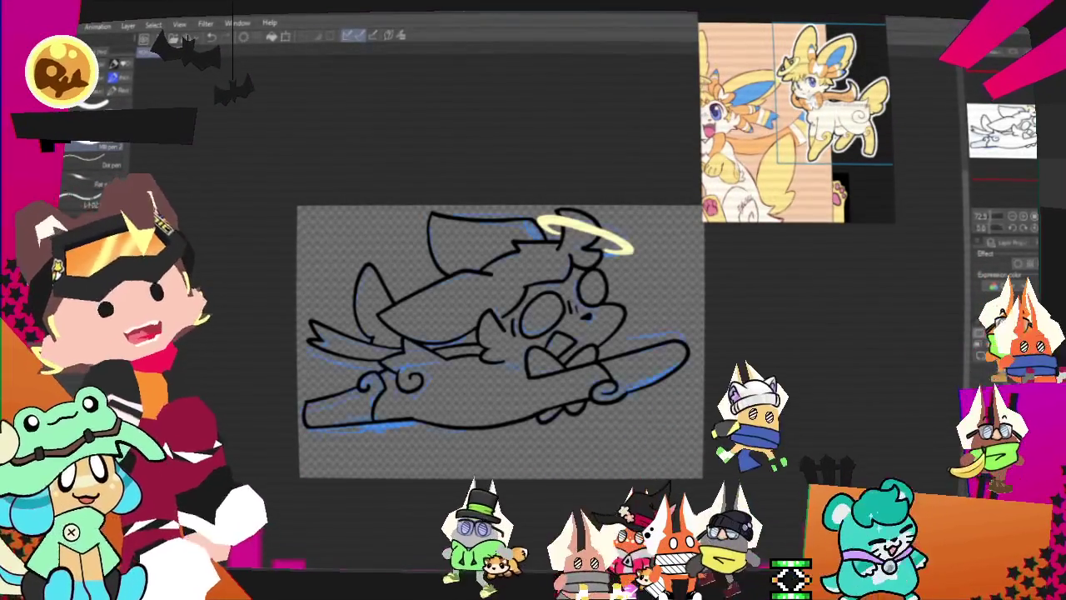
scroll(702, 331, up, 2)
scroll(703, 330, up, 3)
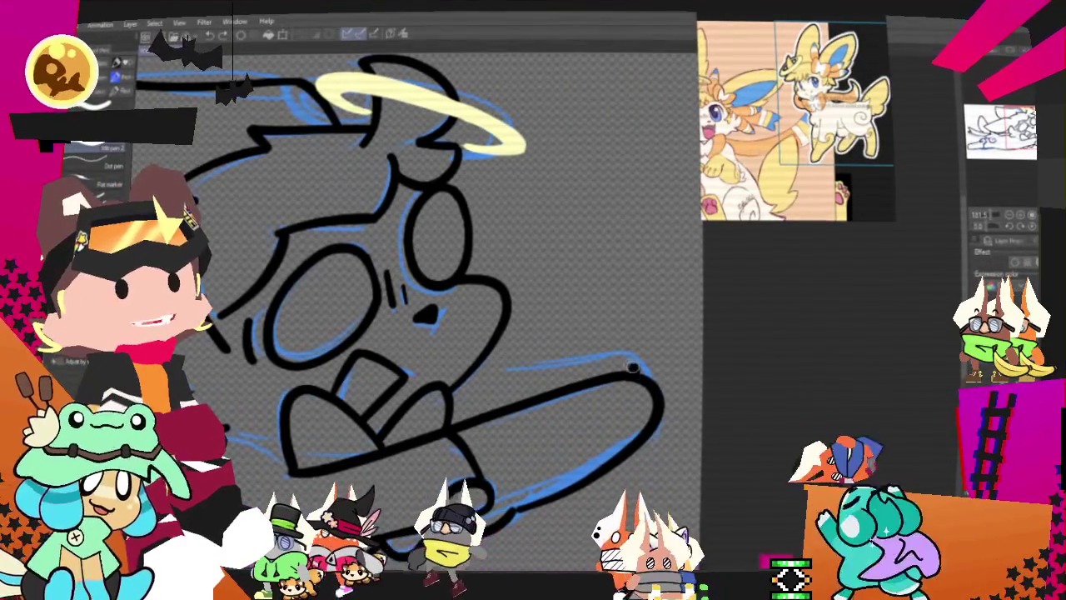
- Ink the board's lower-right edge along the sketch and hide the blue sketch layer
drag(637, 360, 481, 365)
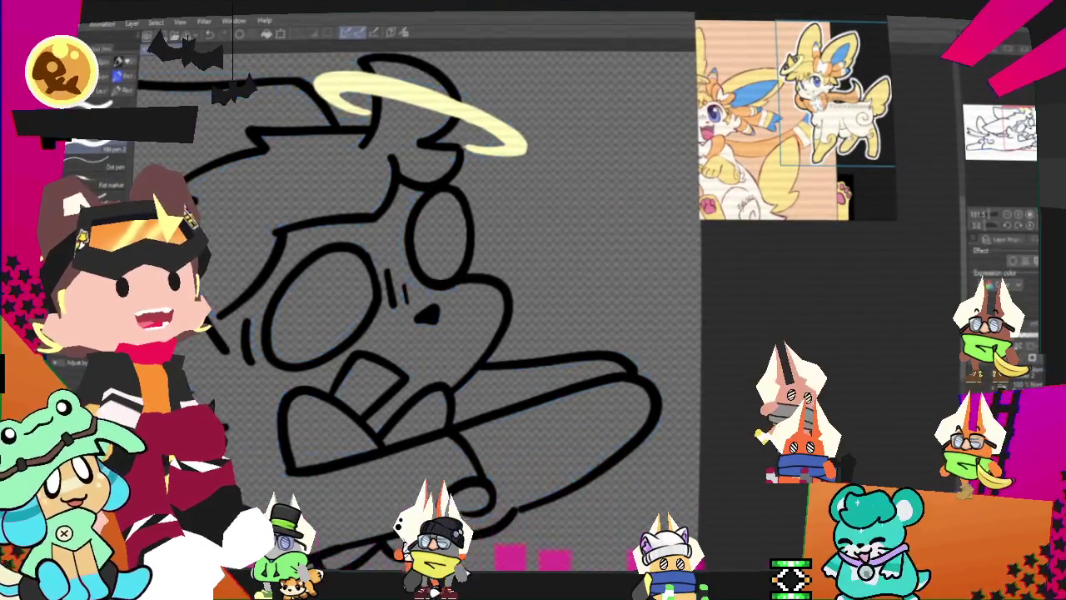
drag(423, 288, 533, 316)
drag(913, 181, 971, 177)
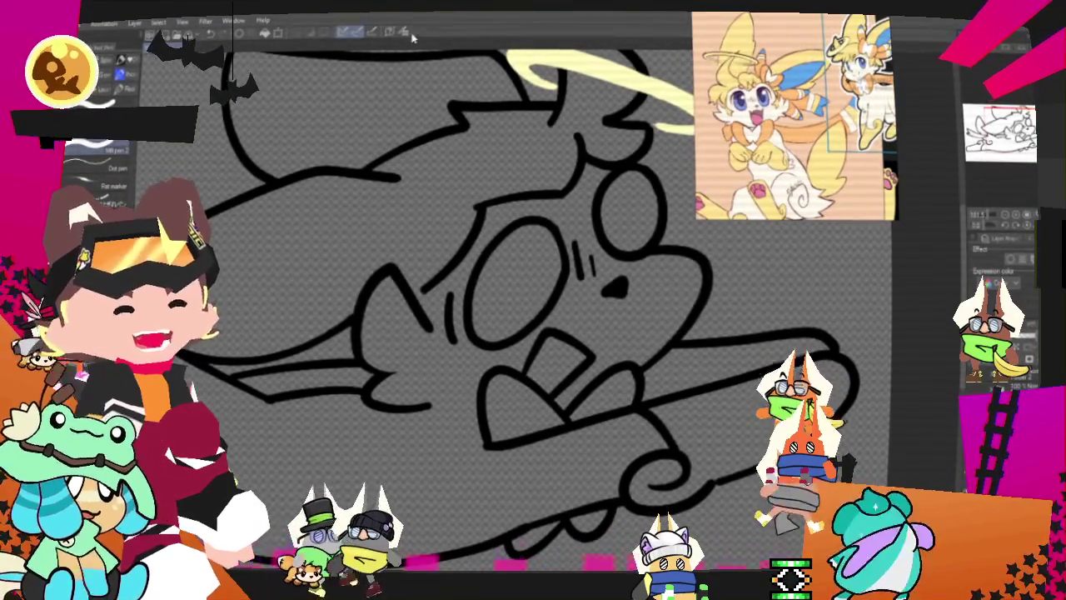
drag(874, 479, 714, 348)
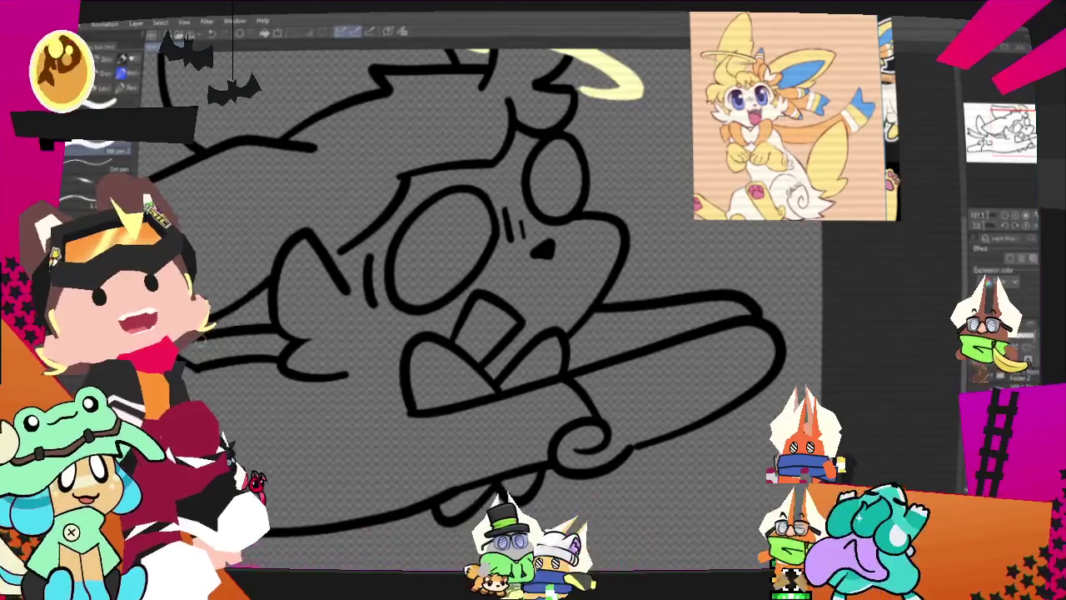
- Fill the board's regions and its left end with flat light orange
key(g)
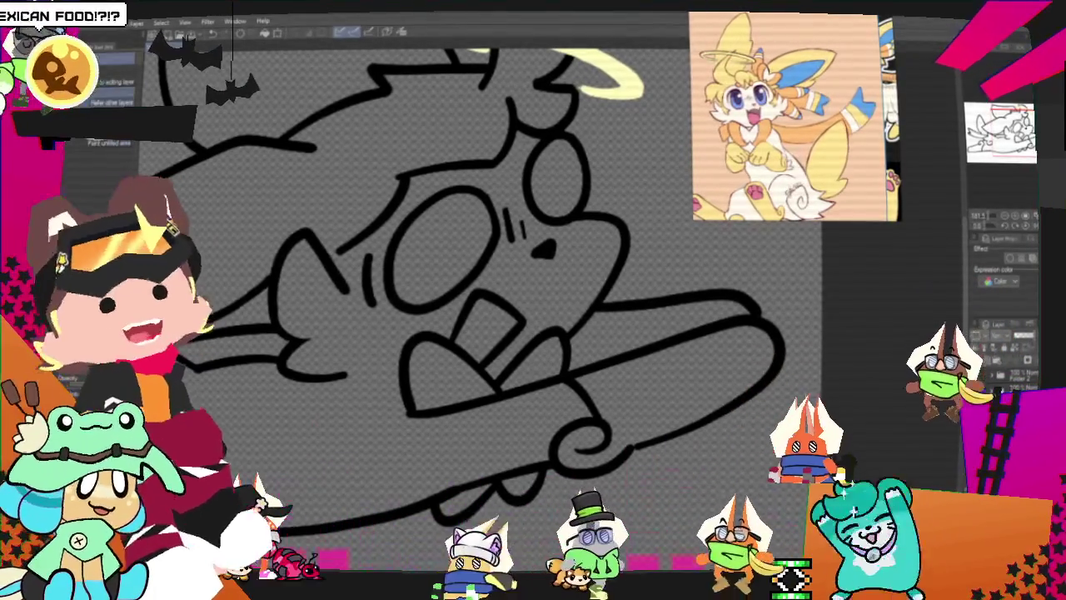
click(666, 383)
click(620, 338)
scroll(555, 359, down, 3)
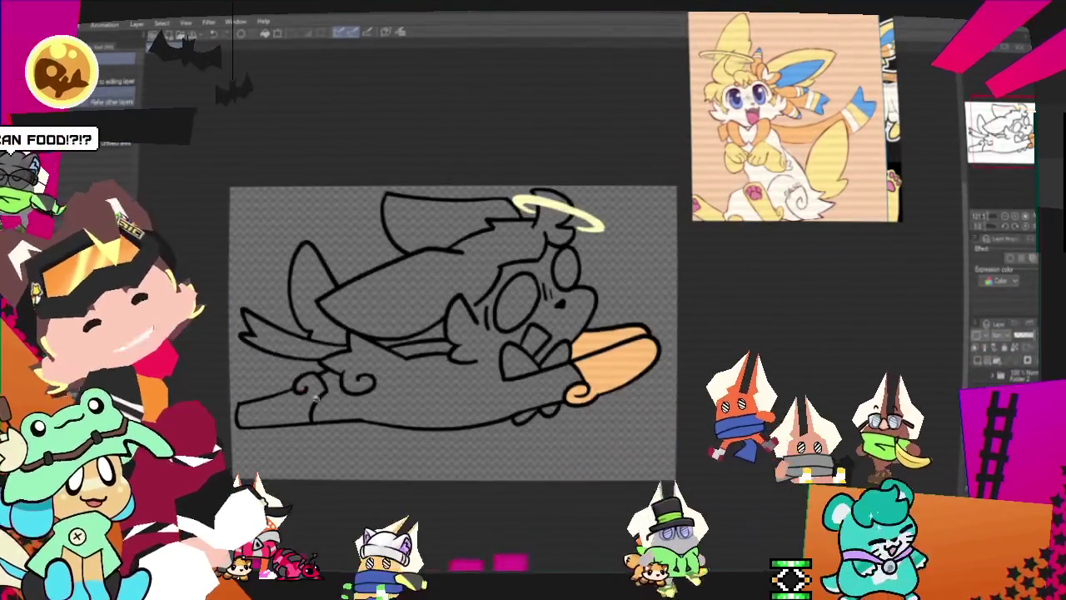
scroll(354, 393, up, 2)
click(300, 404)
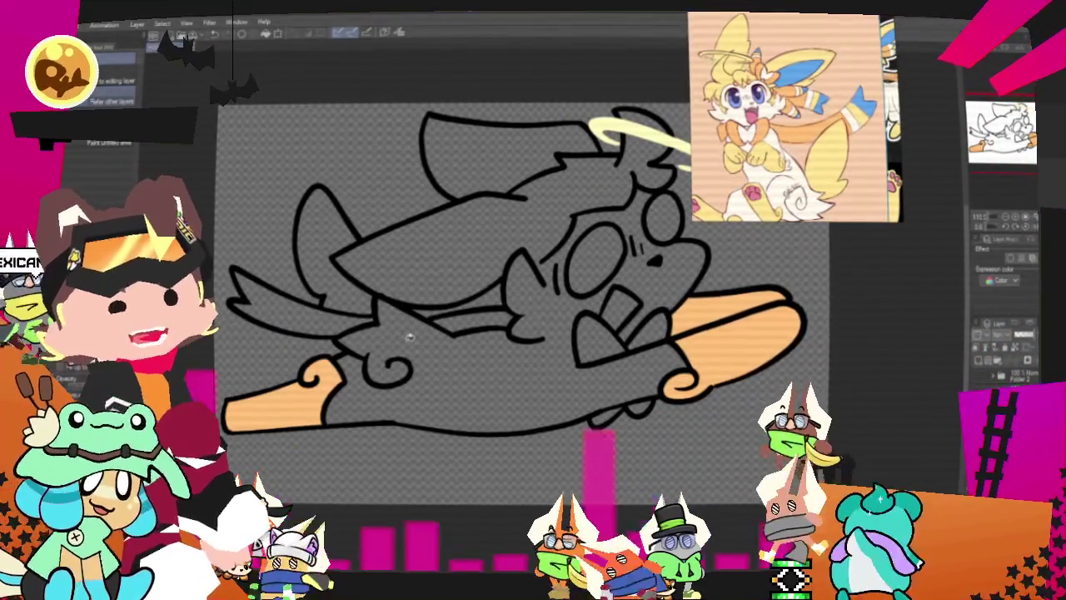
- Shrink the reference image panel and reposition the view over the drawing
drag(691, 221, 721, 212)
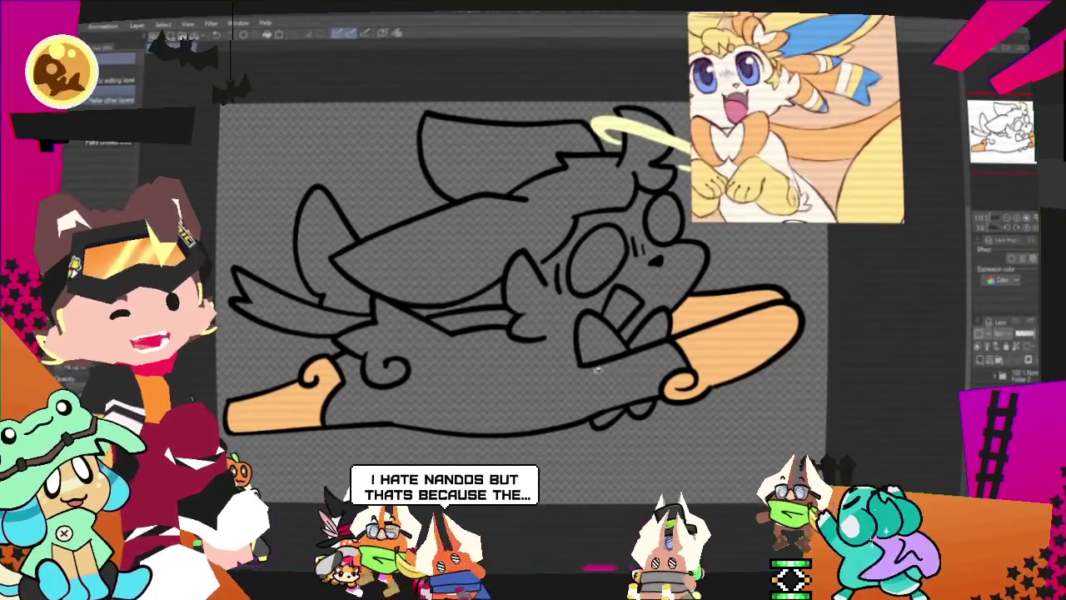
scroll(606, 336, up, 1)
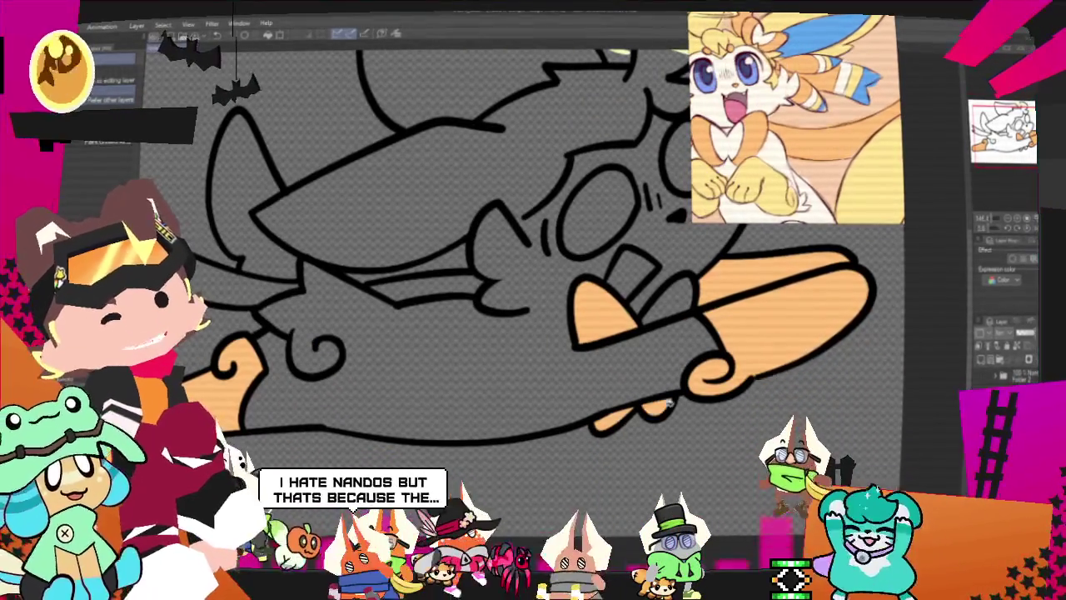
scroll(575, 294, down, 1)
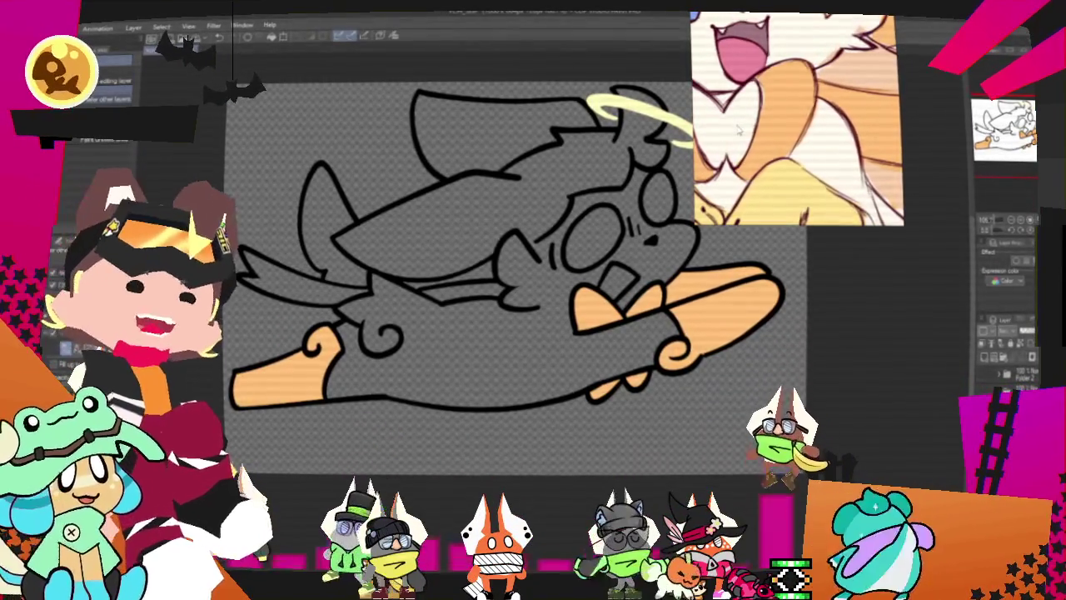
drag(517, 274, 479, 271)
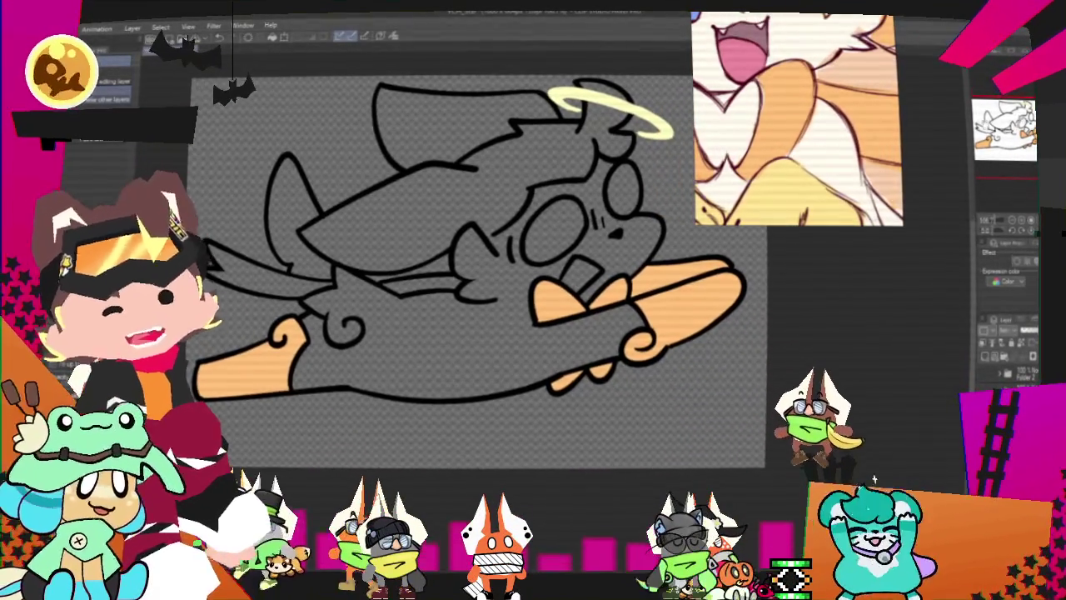
- Paint white patches inside the selected orange paws, then fill the body off-white
click(583, 300)
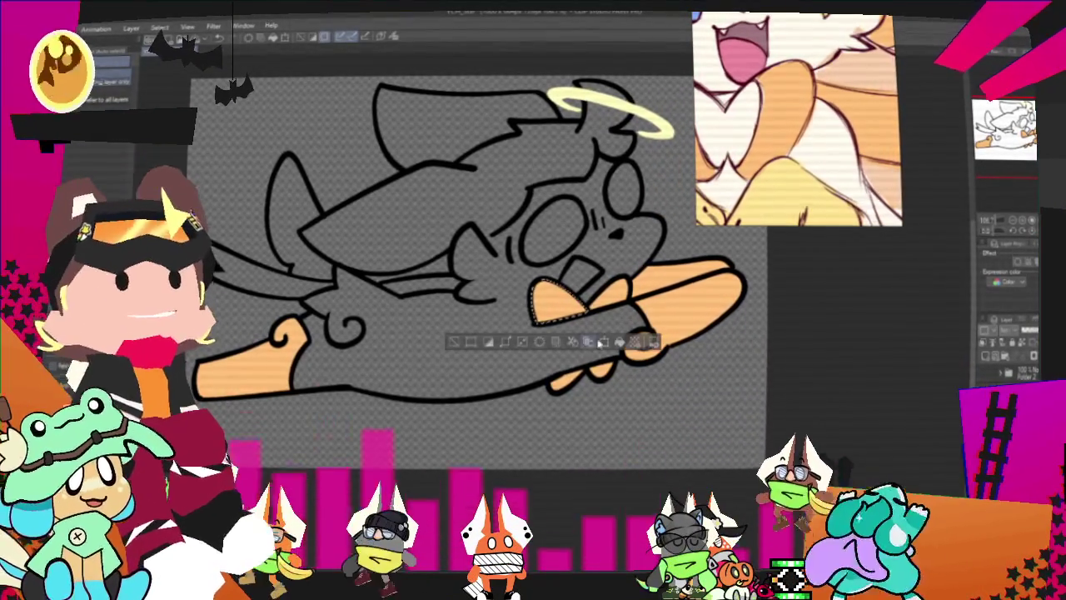
key(p)
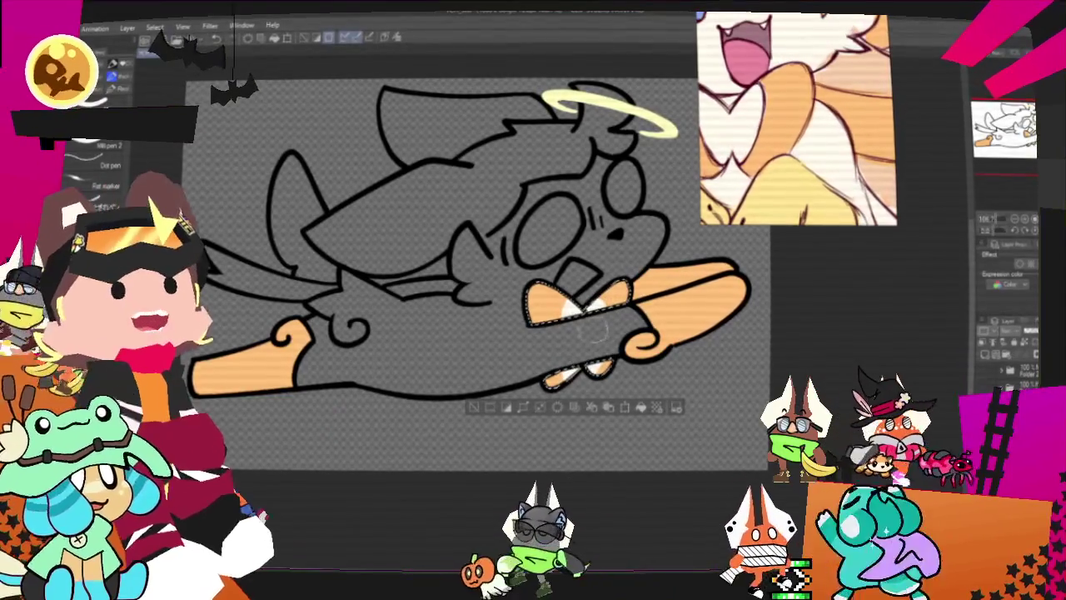
key(ctrl+d)
drag(466, 291, 423, 314)
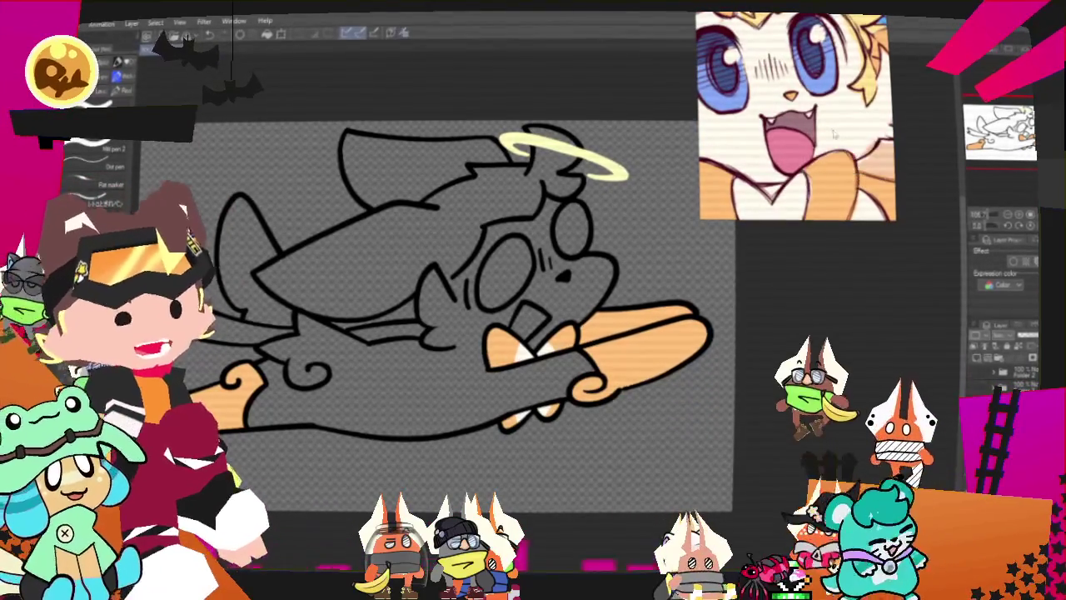
click(425, 393)
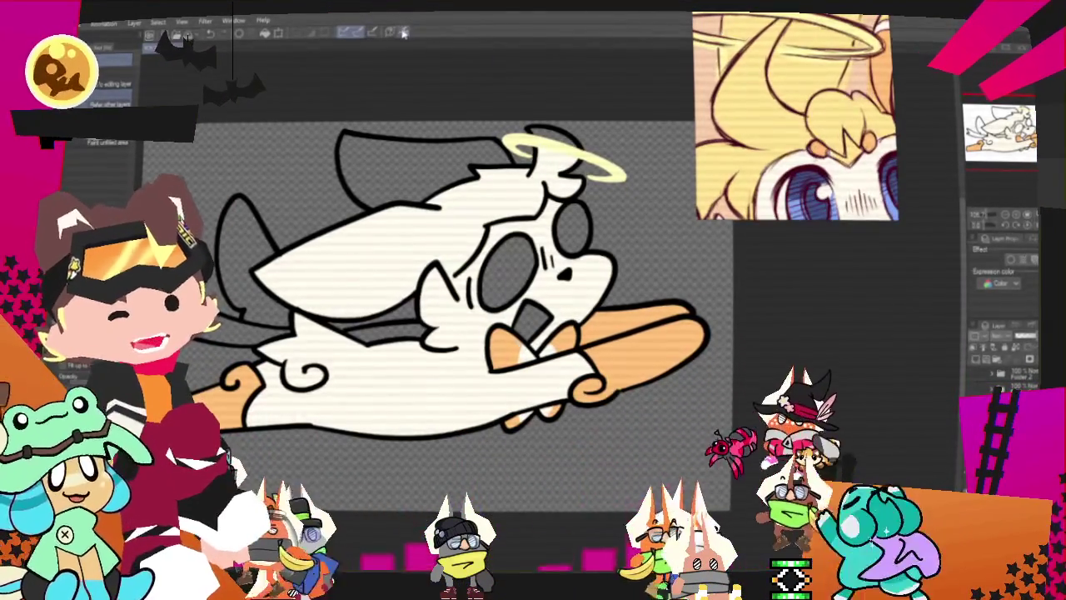
- Zoom in on the creature's head to work on the hair
scroll(467, 198, up, 2)
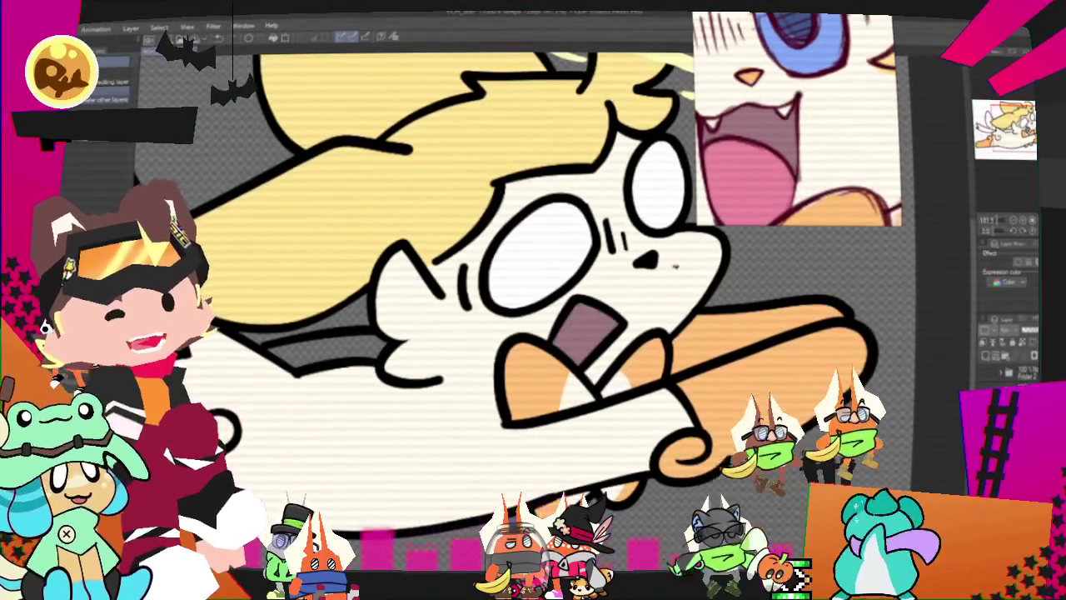
- Sample pink from the reference, colour the mouth interior, and zoom out to the whole drawing
click(750, 170)
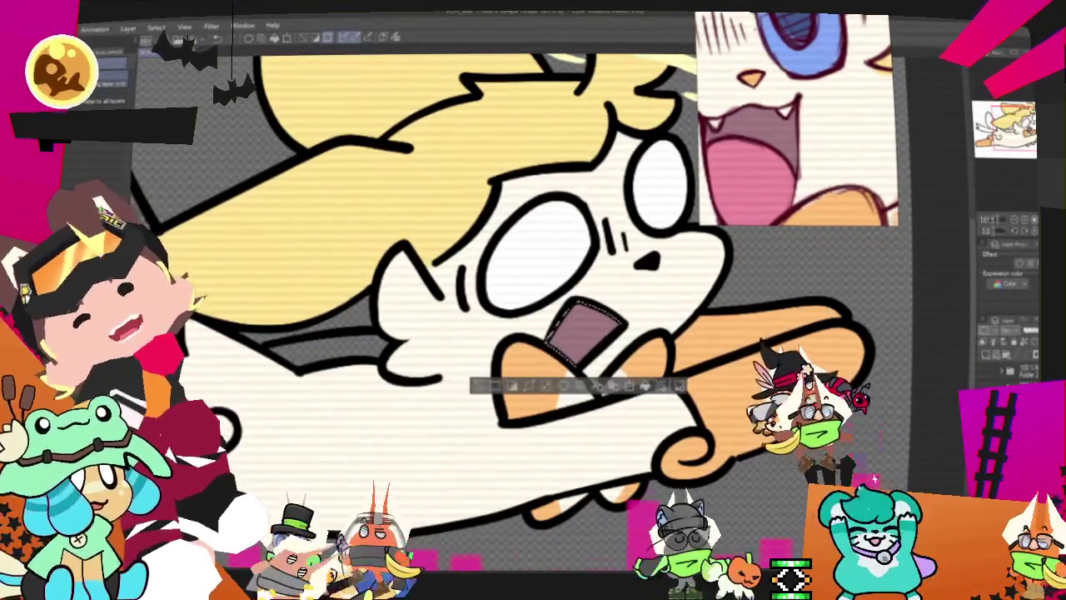
key(p)
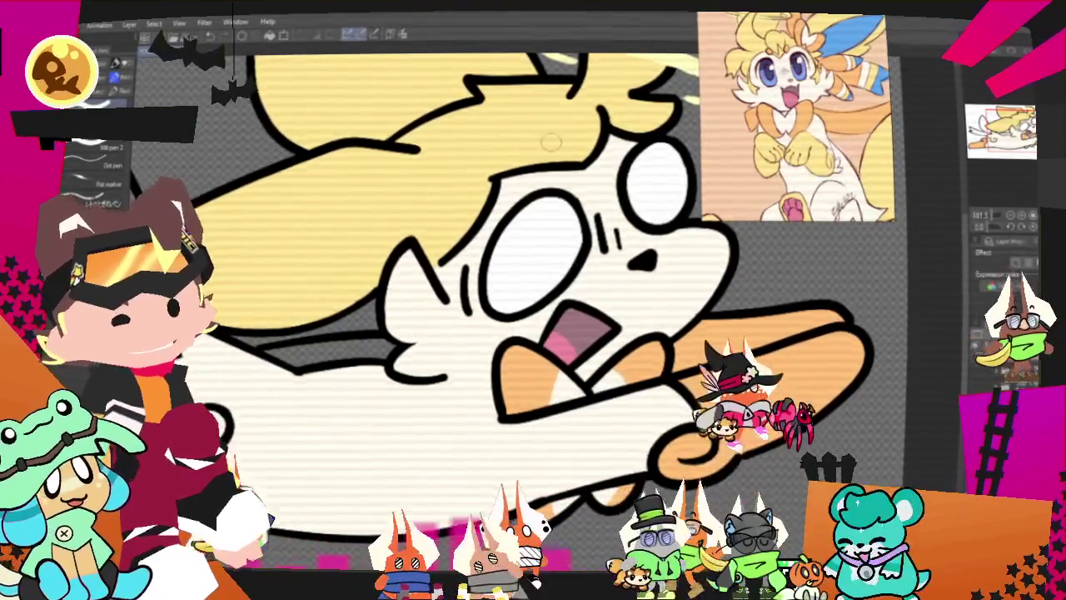
key(ctrl+minus)
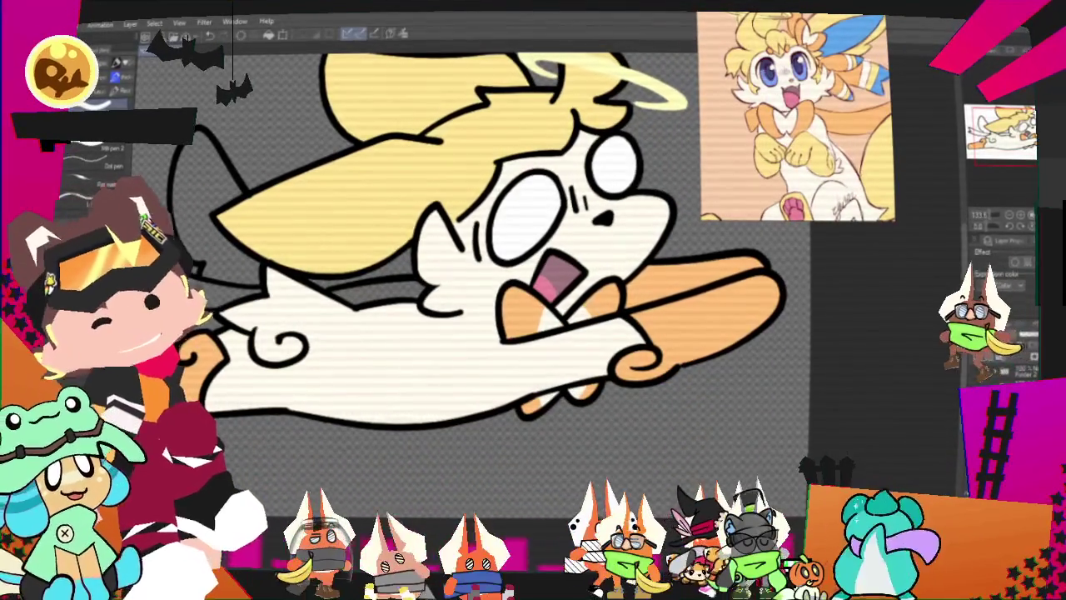
key(g)
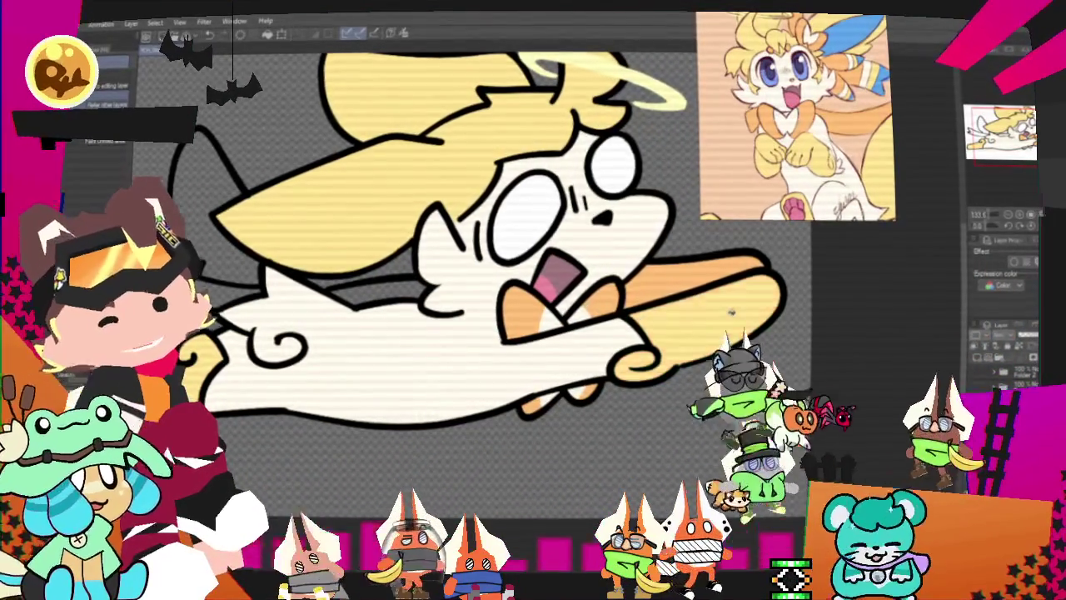
key(ctrl+minus)
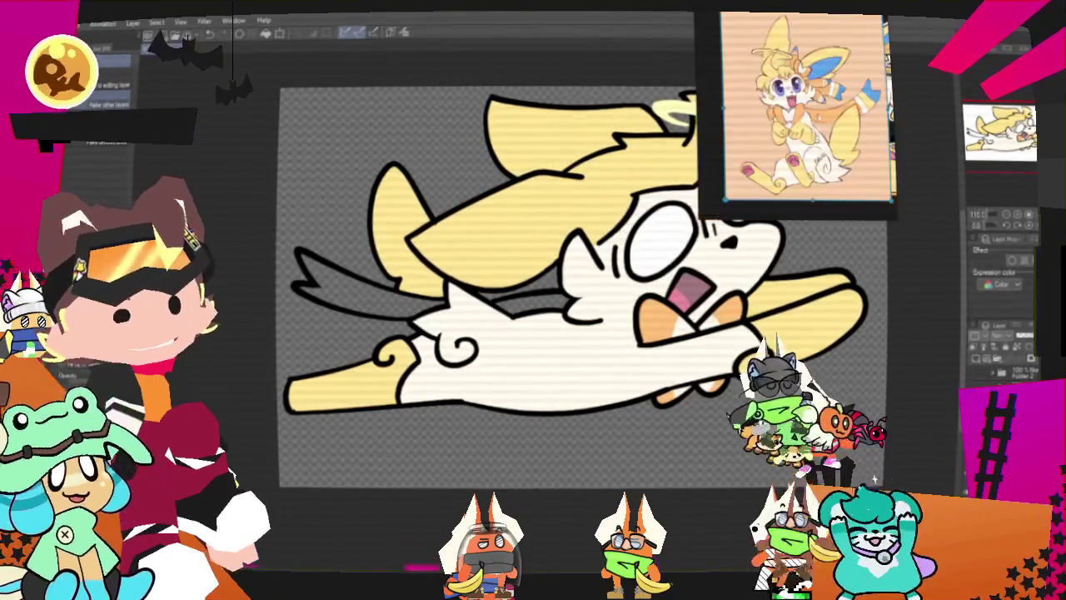
- Fill the gap on the underside of the body, beside the yellow board, with orange
click(541, 302)
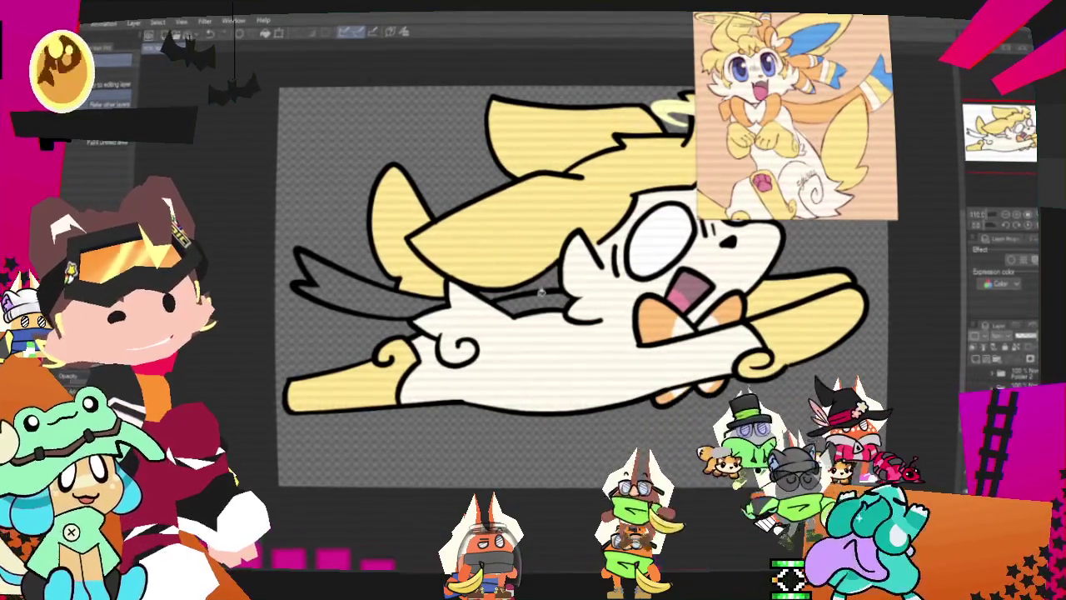
key(ctrl+minus)
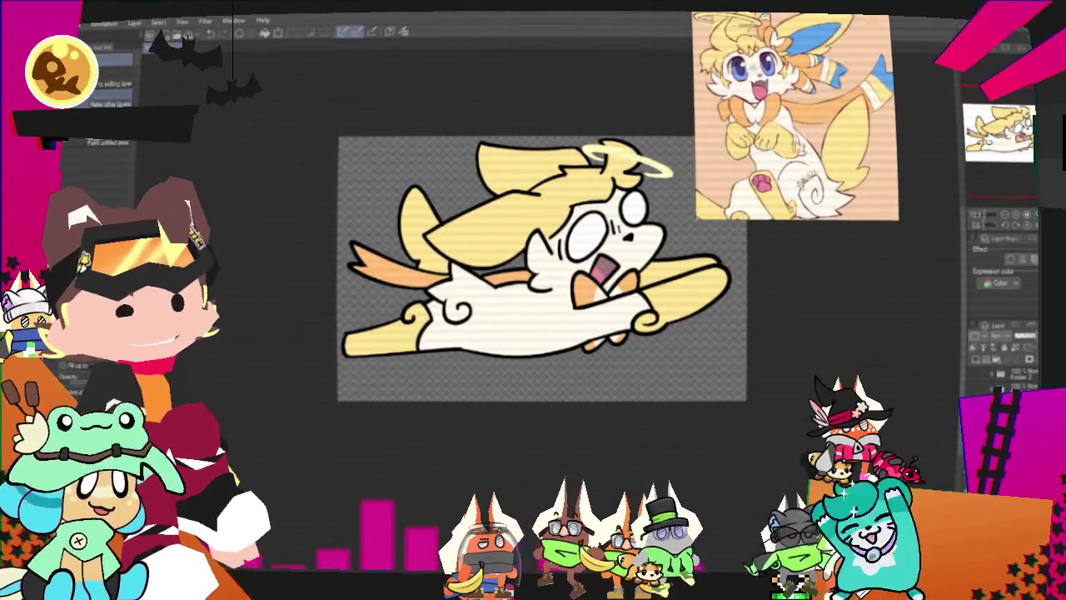
scroll(819, 129, down, 2)
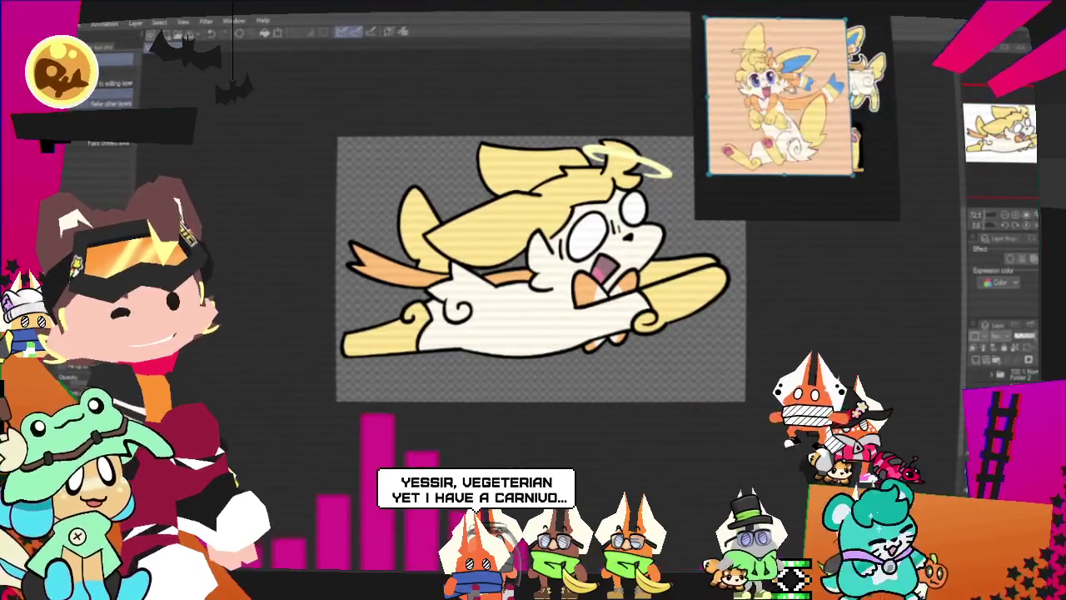
scroll(815, 143, up, 2)
scroll(814, 144, up, 2)
scroll(814, 143, up, 2)
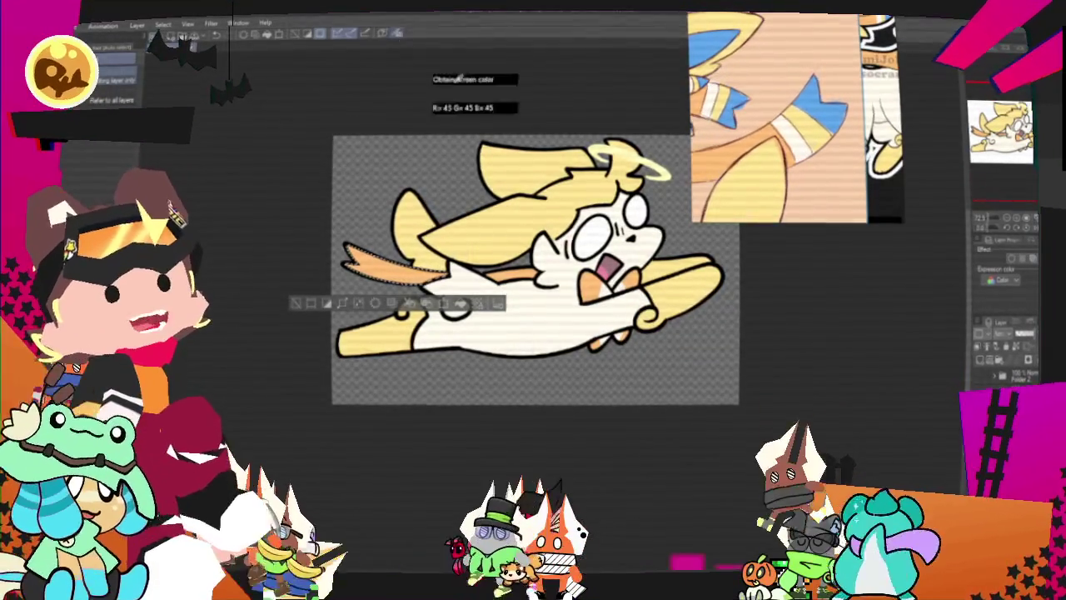
- Paint the tail tip blue with the G-pen, ready to eyedrop the stripe colours
key(p)
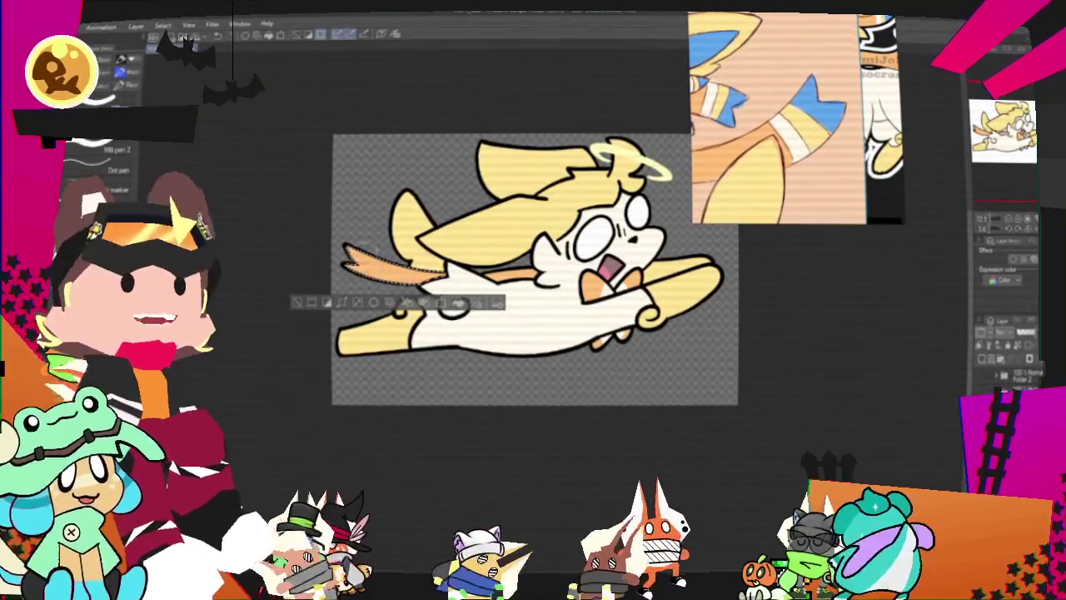
drag(345, 250, 366, 270)
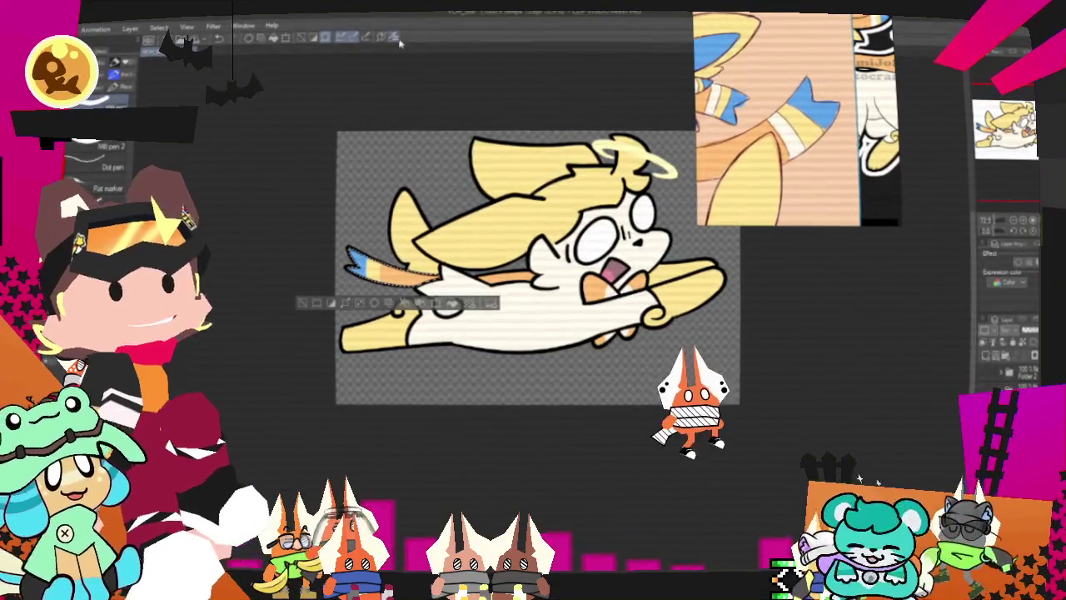
key(i)
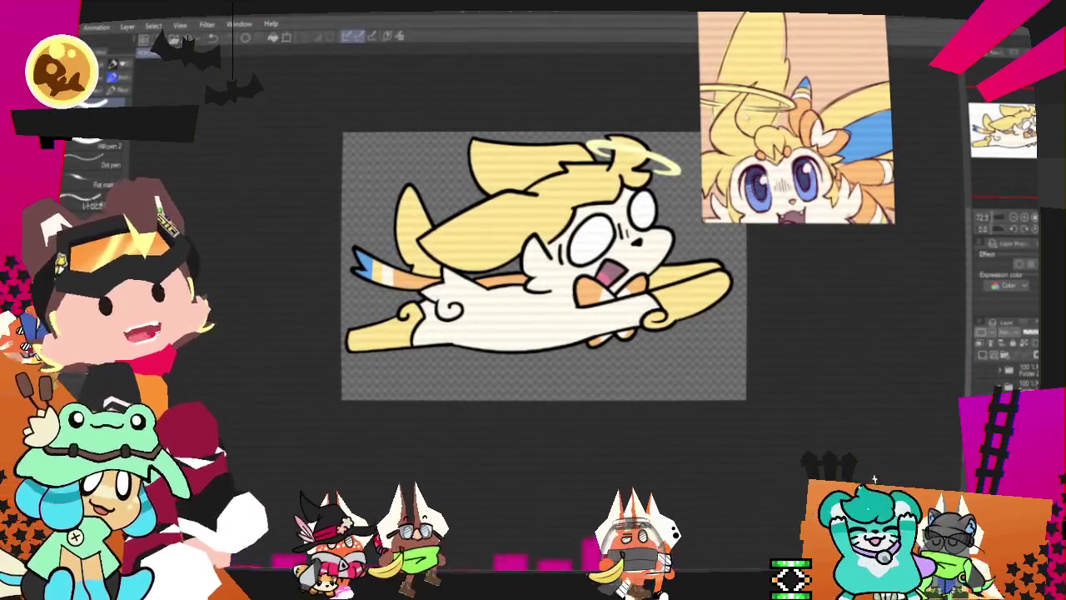
scroll(627, 170, up, 1)
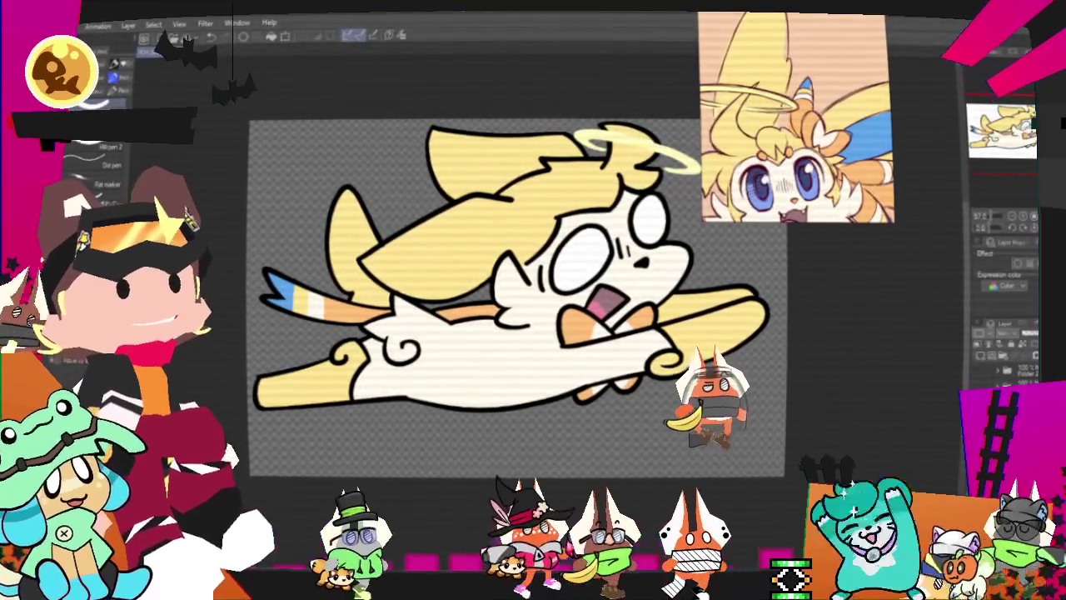
scroll(516, 333, up, 1)
scroll(516, 333, up, 1)
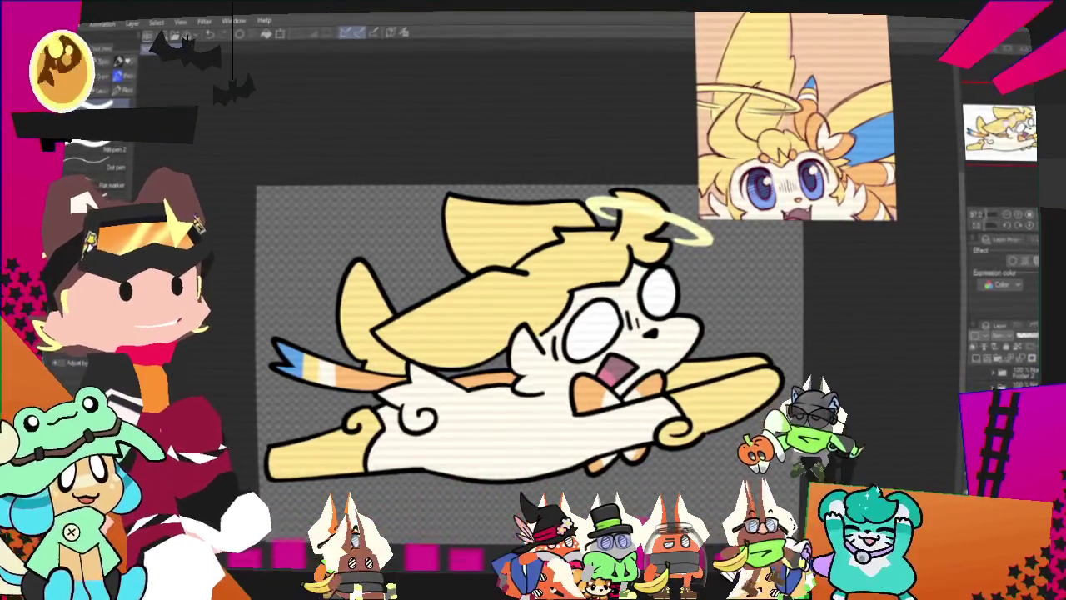
drag(516, 334, 470, 318)
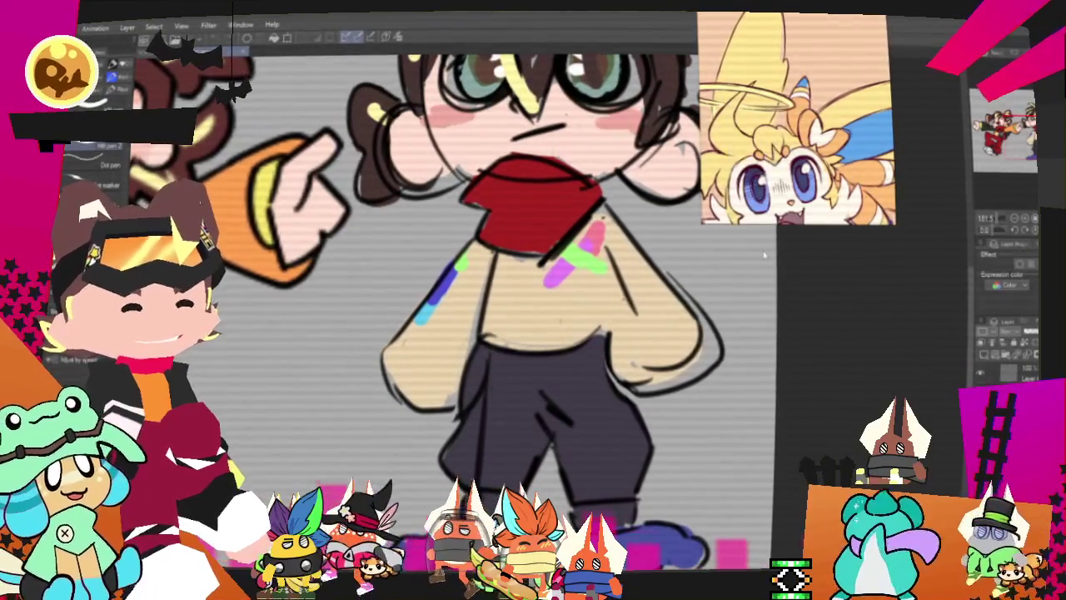
- Enlarge the reference image window and bring the GremGang Shop browser page forward
drag(700, 230, 593, 250)
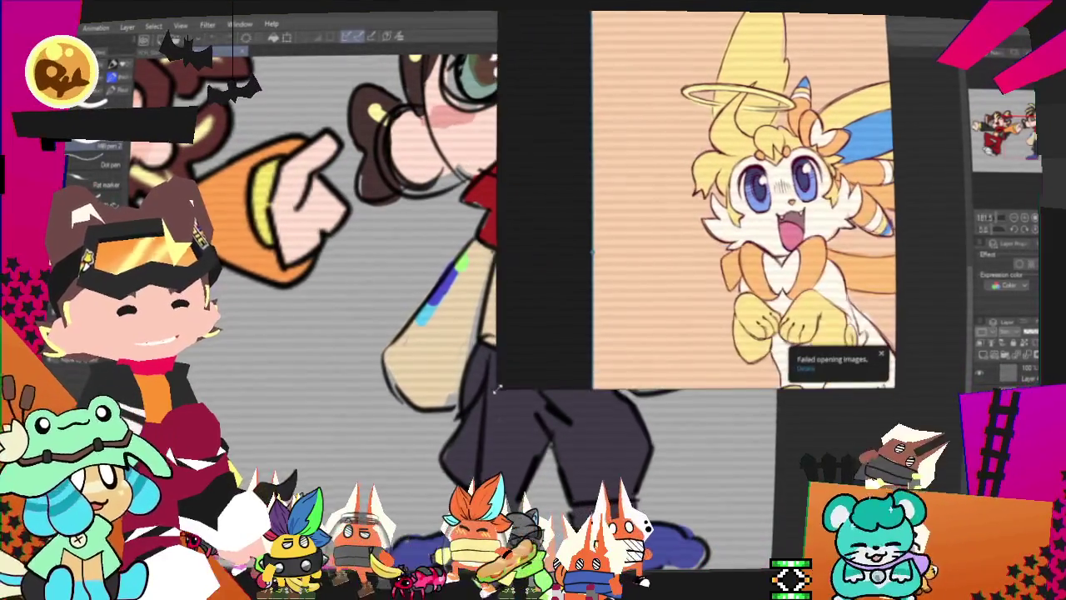
key(alt+Tab)
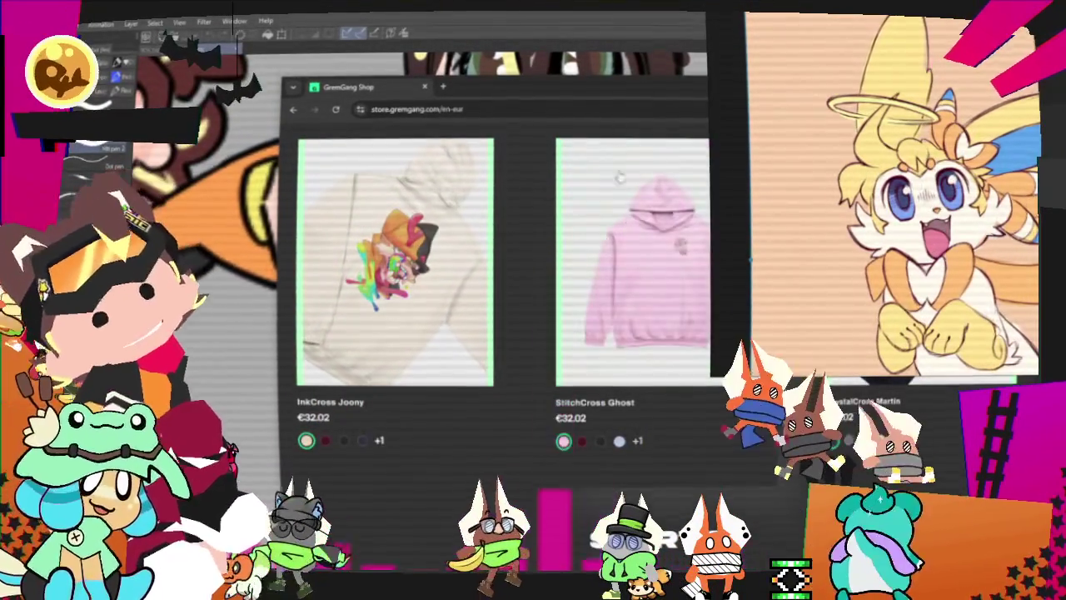
mouse_move(387, 263)
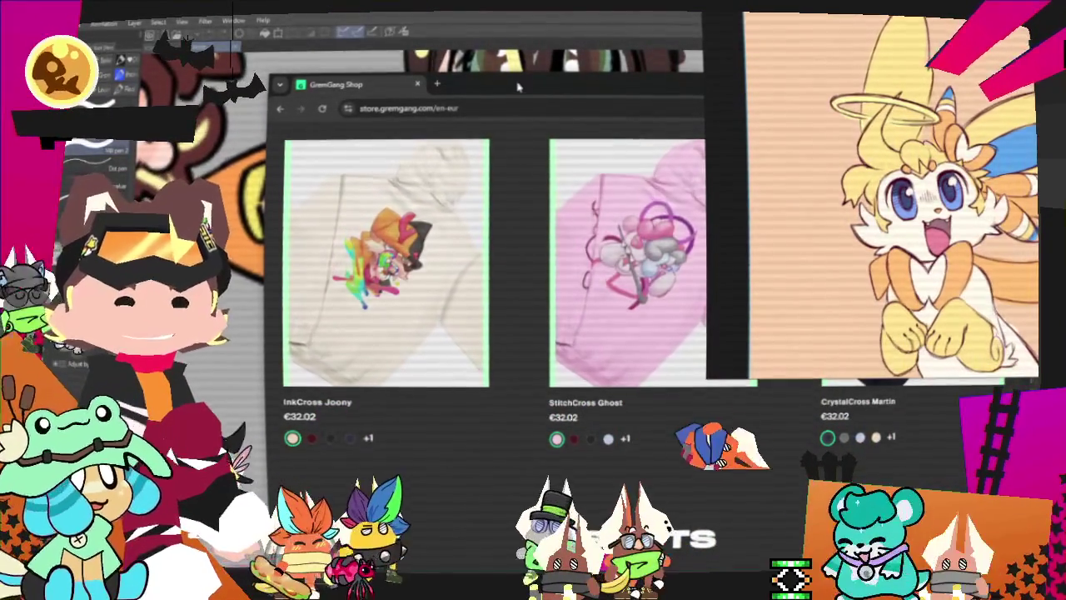
- Switch from the GremGang Shop browser back to the creature drawing
key(alt+Tab)
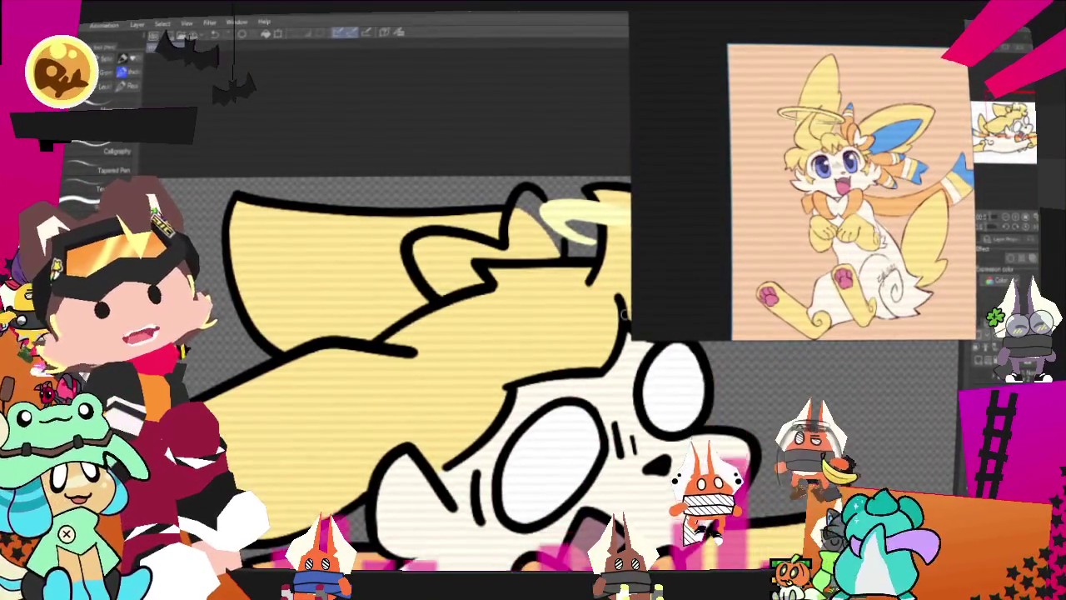
- Fill the creature's inner ear beside the halo with orange
key(g)
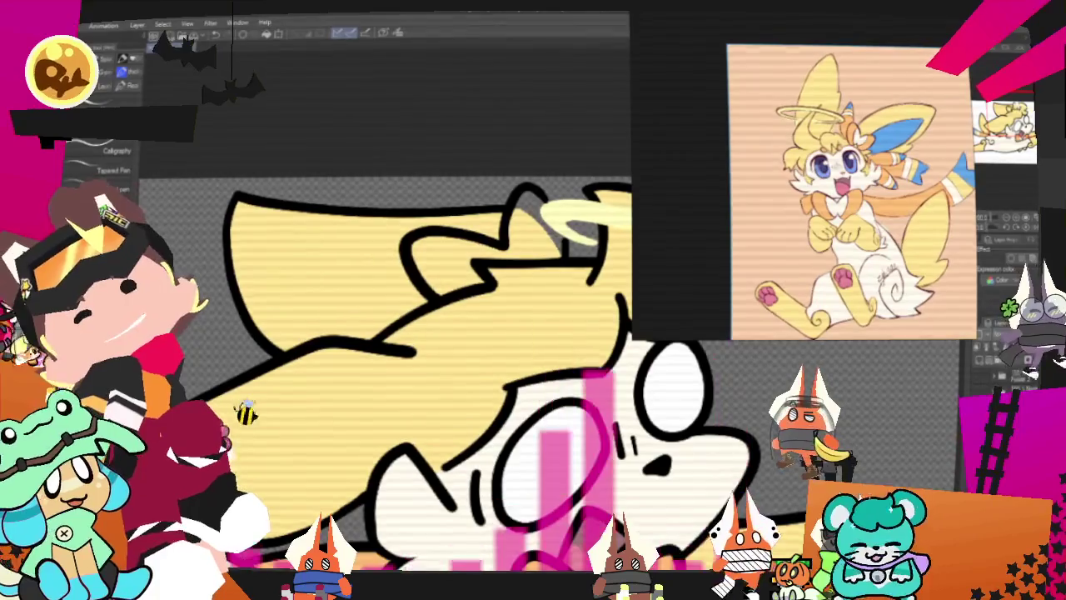
click(543, 237)
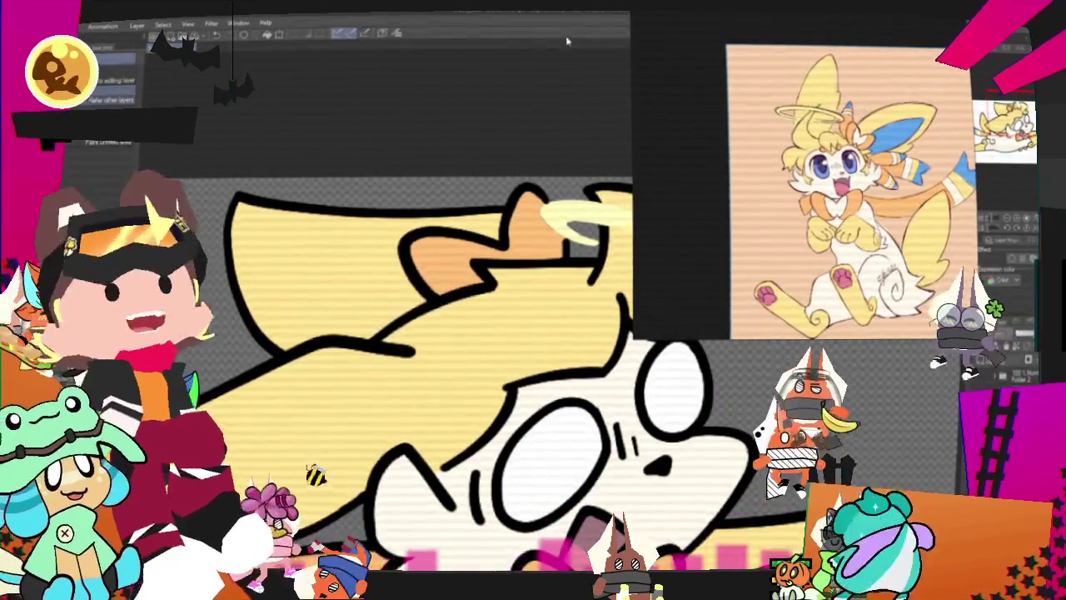